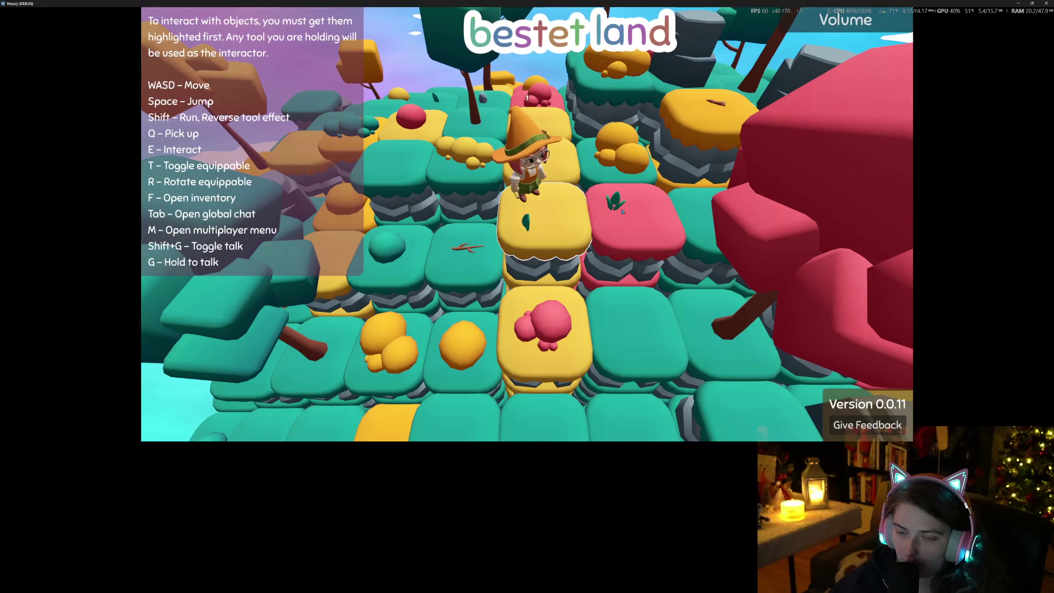
Step: Repaint the tile in front of the wizard, then buy the Yummy Nature Set in the achievement shop
key("e")
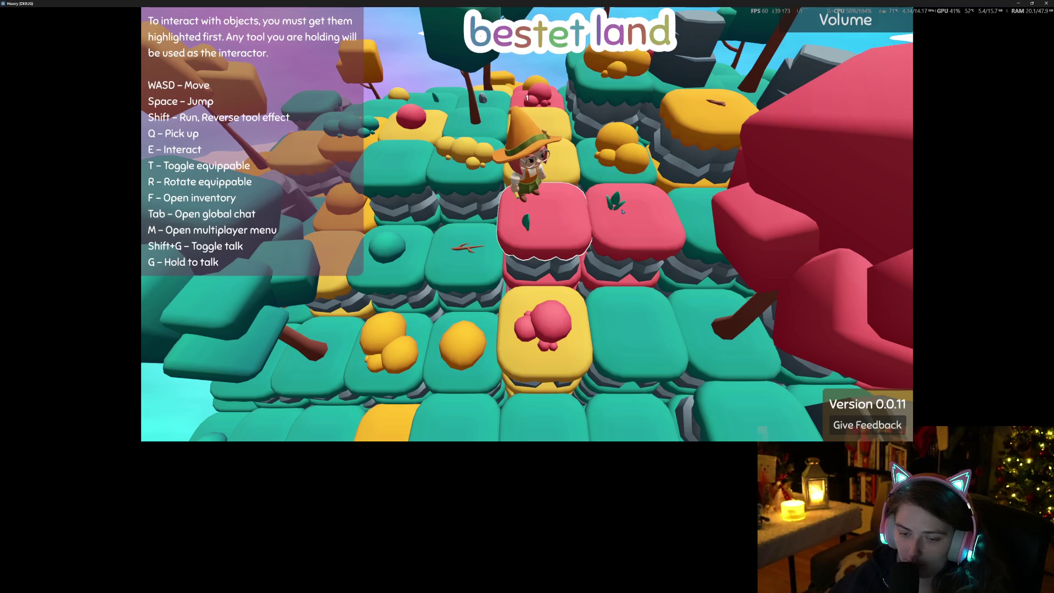
key("e")
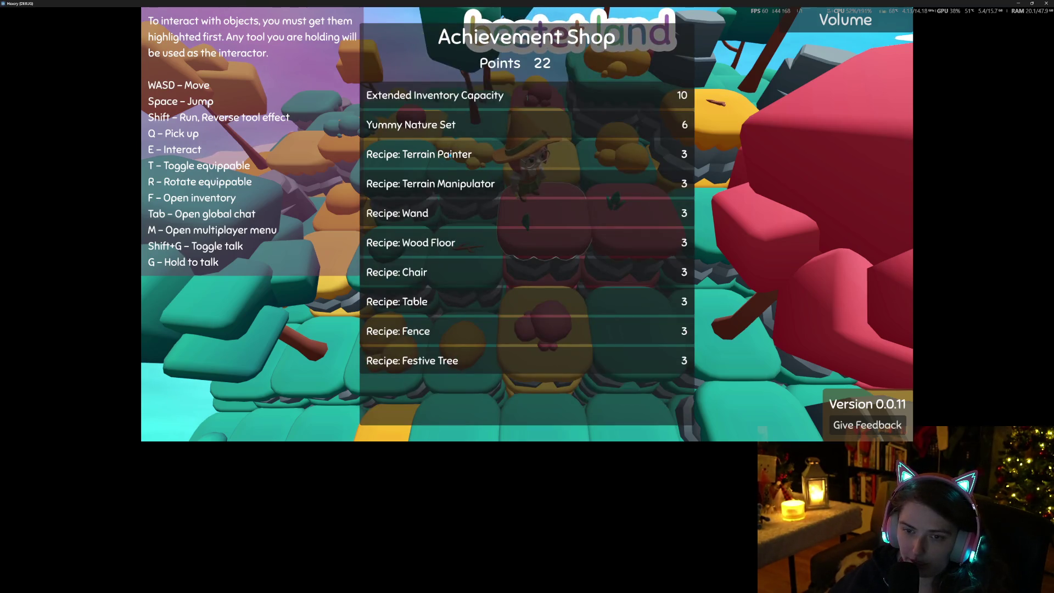
left_click(472, 122)
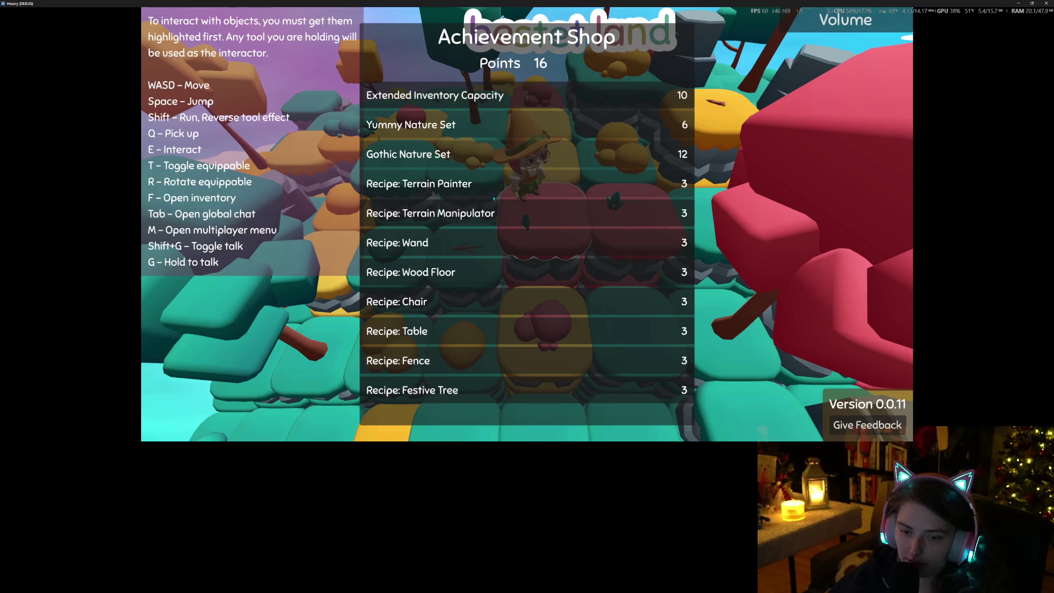
key("Escape")
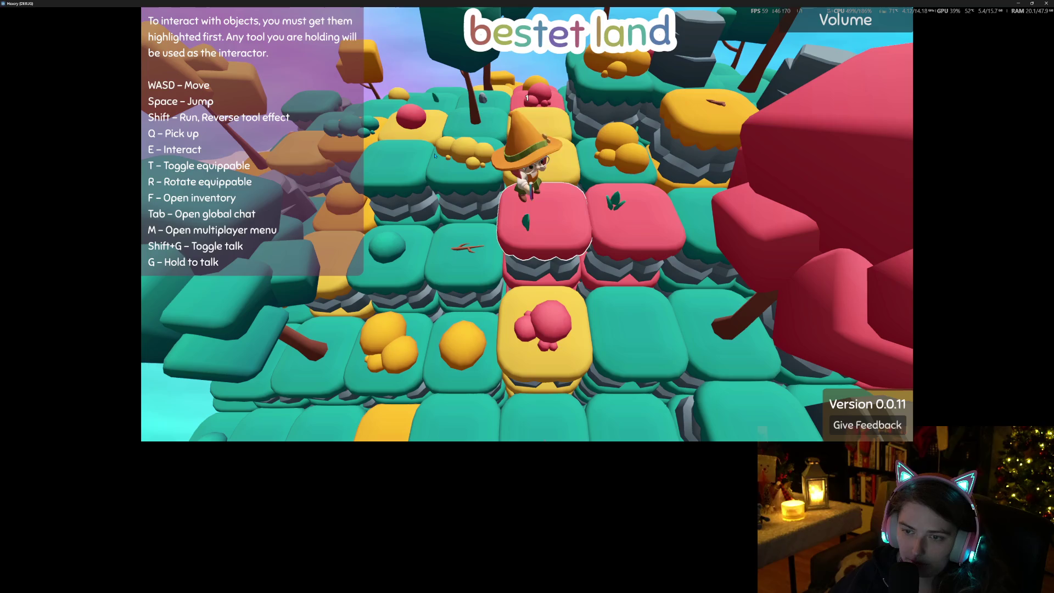
Step: Repaint more tiles, check the inventory and achievement shop, then leave fullscreen for the editor
key("e")
key("e")
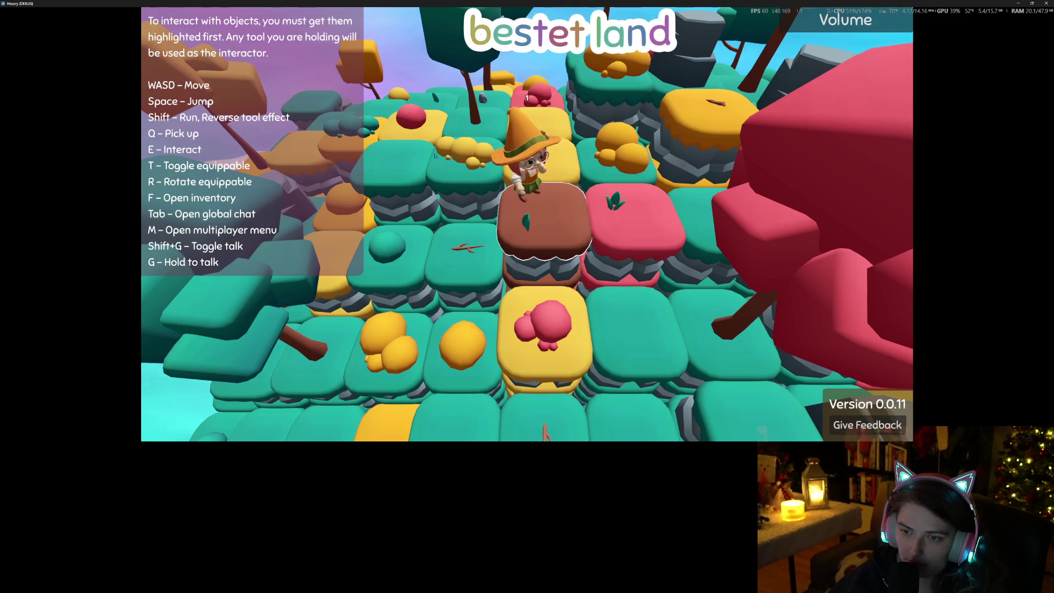
key("e")
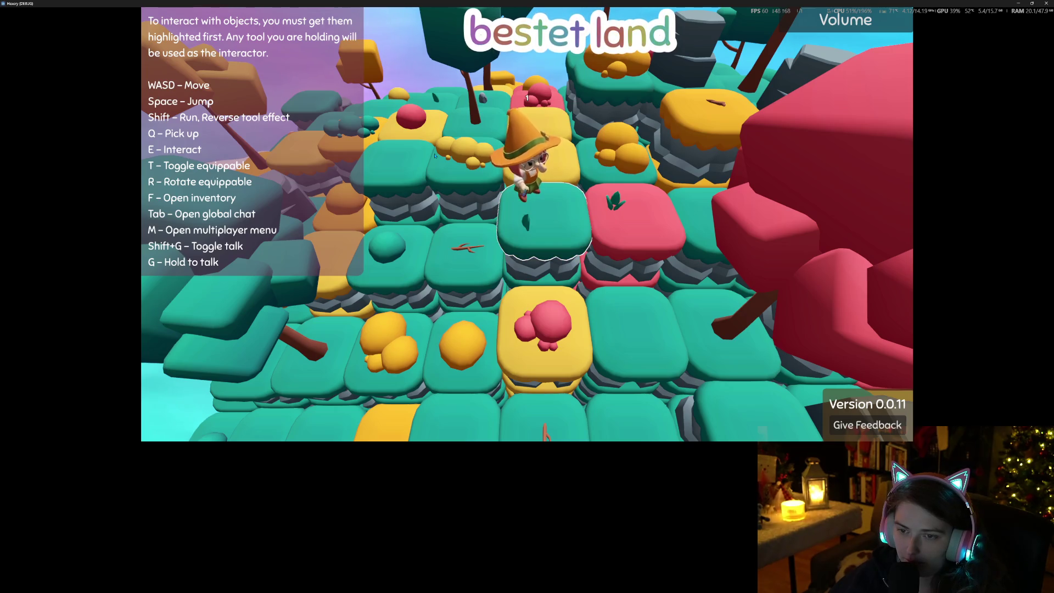
key("e")
key("e")
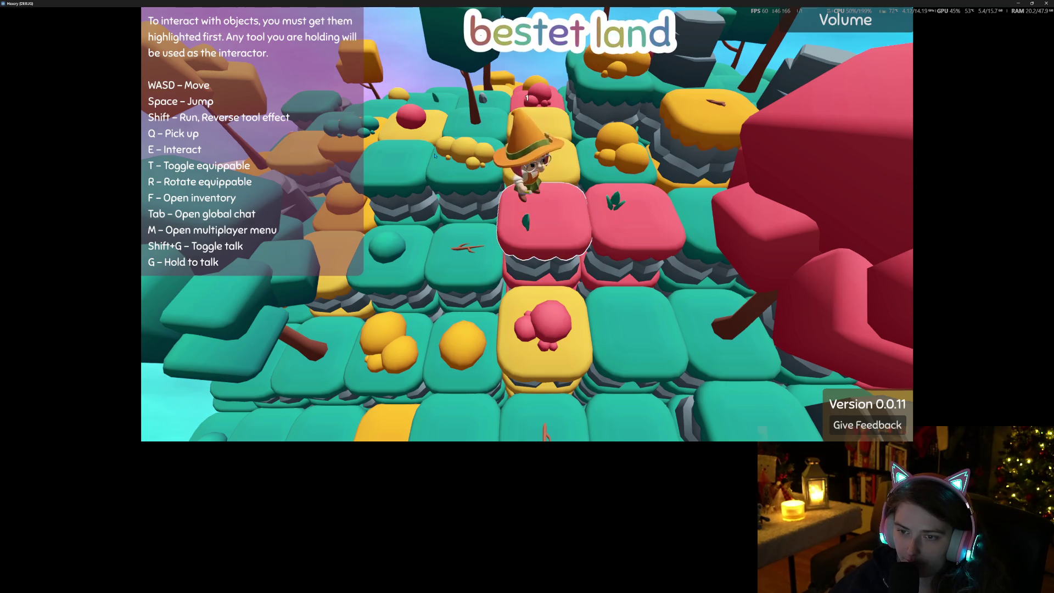
key("f")
key("f")
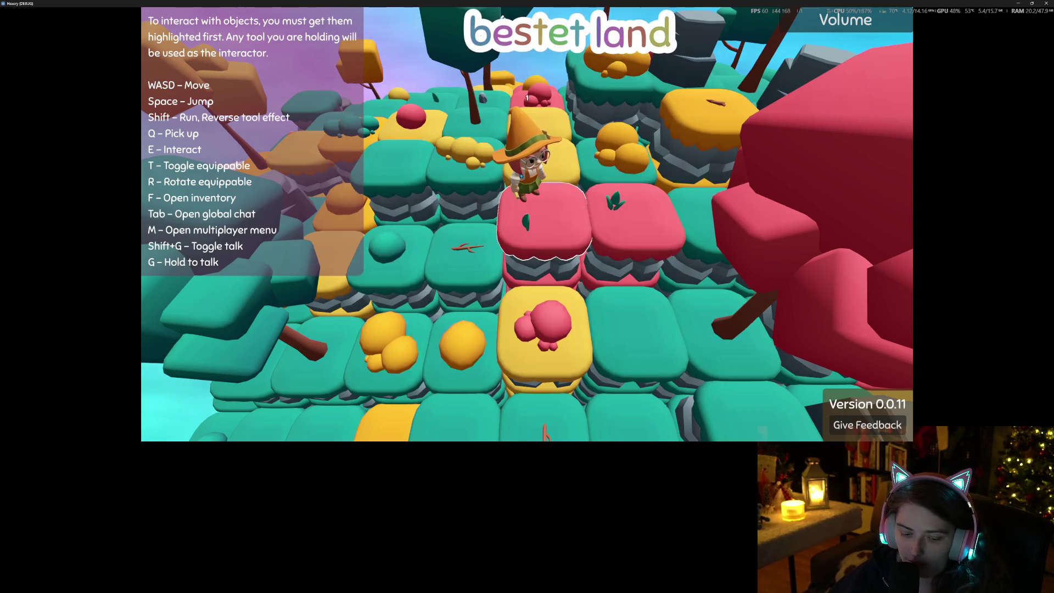
key("y")
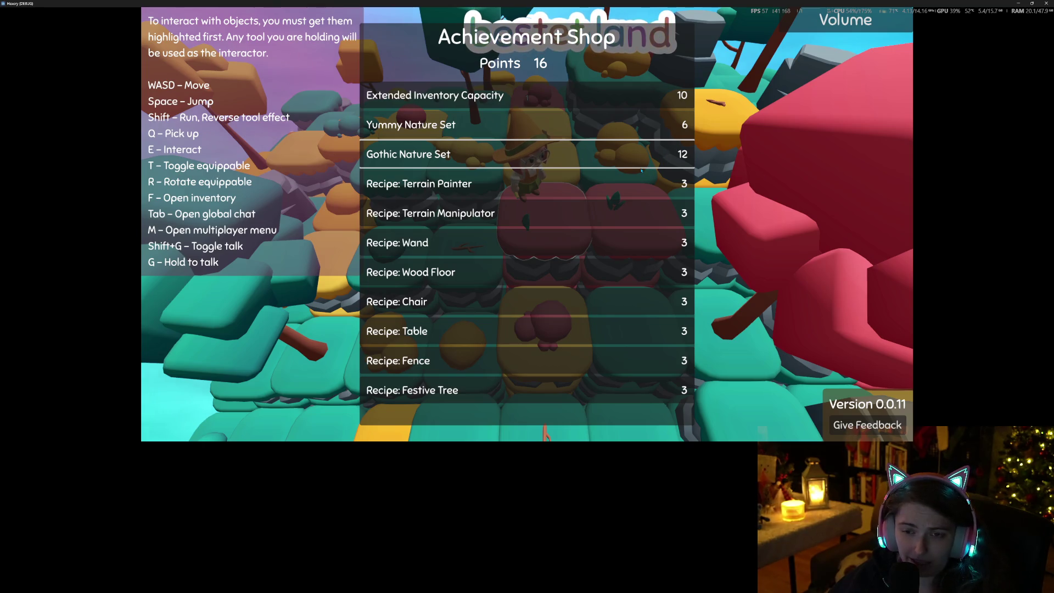
key("Escape")
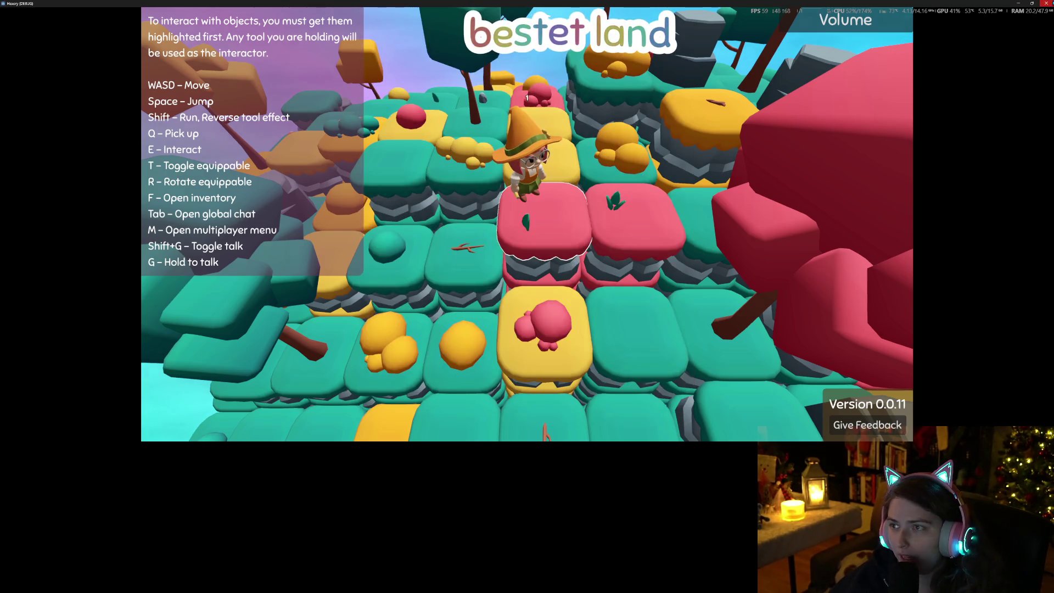
key("super+Down")
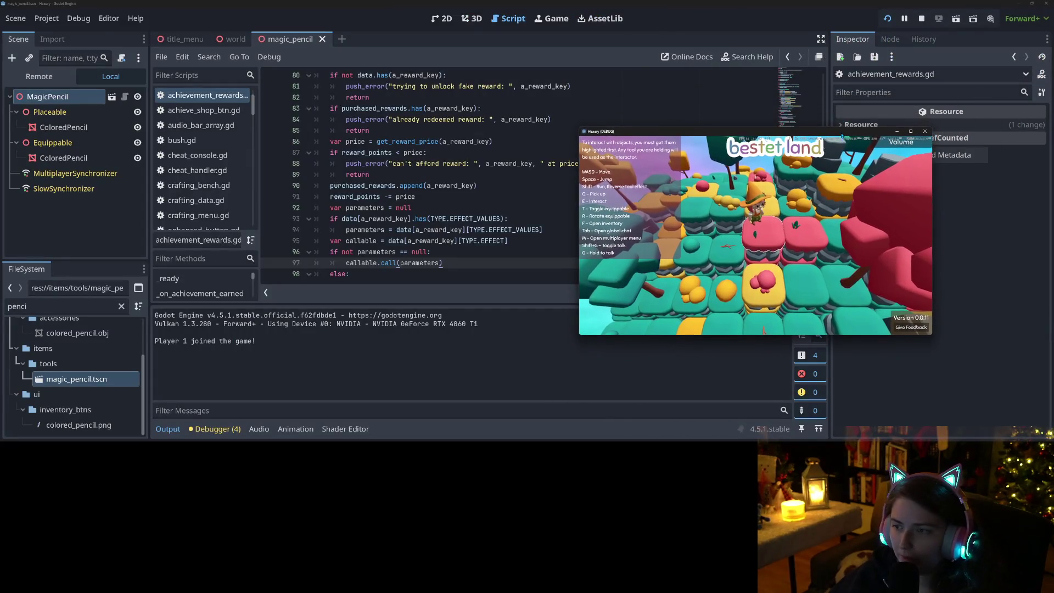
Step: Stop the game and open achieve_shop_btn.gd at the _on_reward_unlocked function
left_click(922, 19)
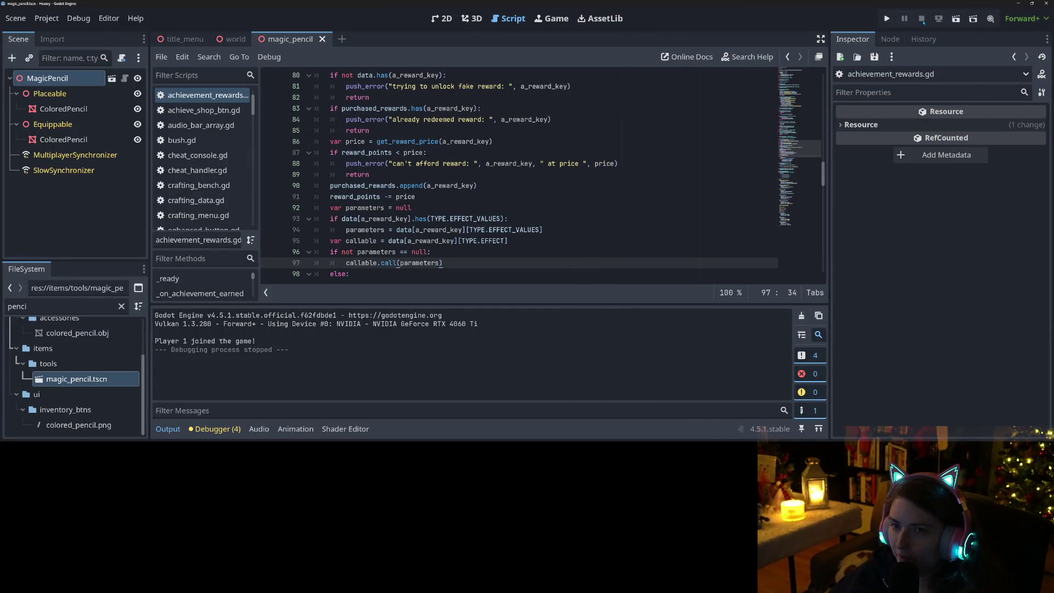
left_click(450, 208)
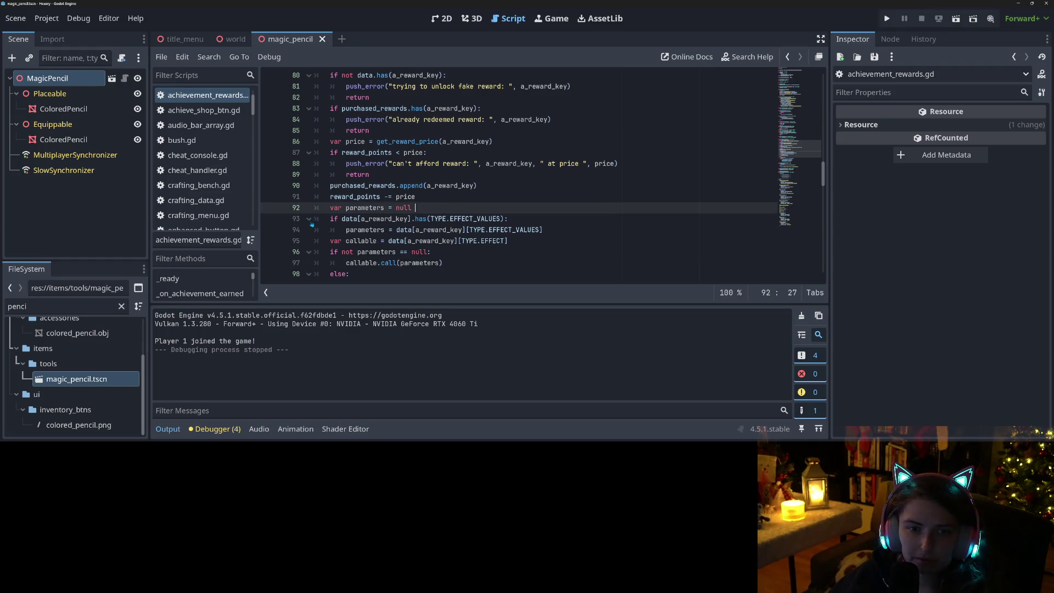
left_click(203, 110)
scroll(541, 175, "down", 5)
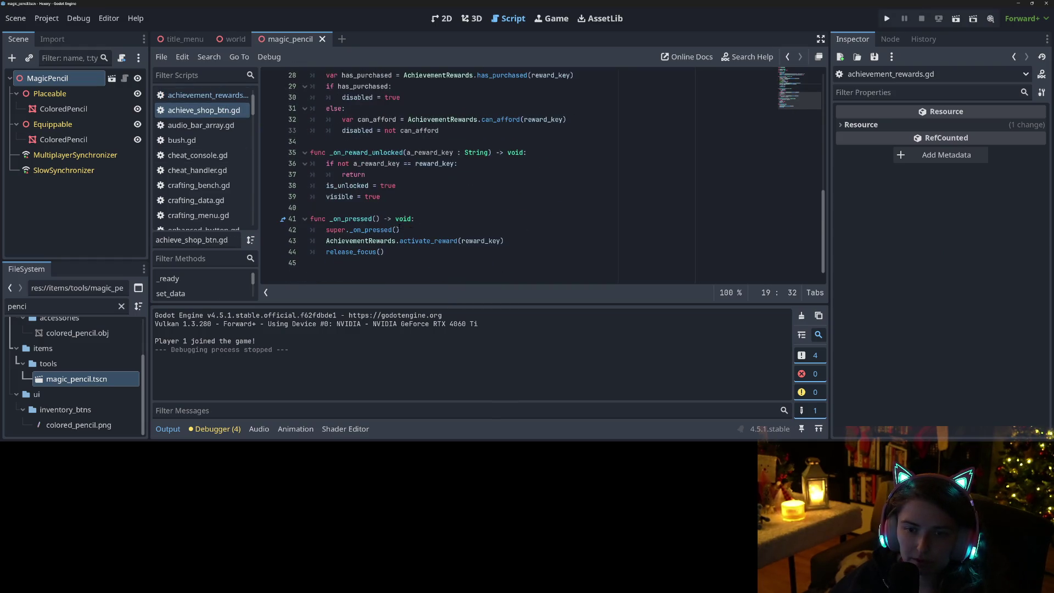
double_click(366, 152)
scroll(541, 176, "up", 2)
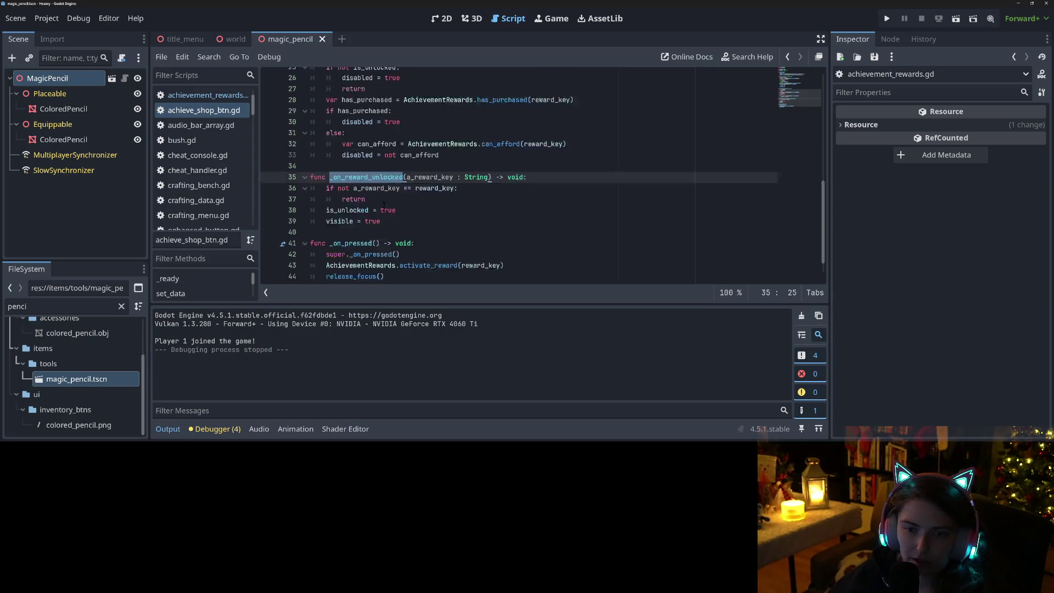
left_click(363, 241)
double_click(349, 252)
double_click(372, 218)
double_click(355, 251)
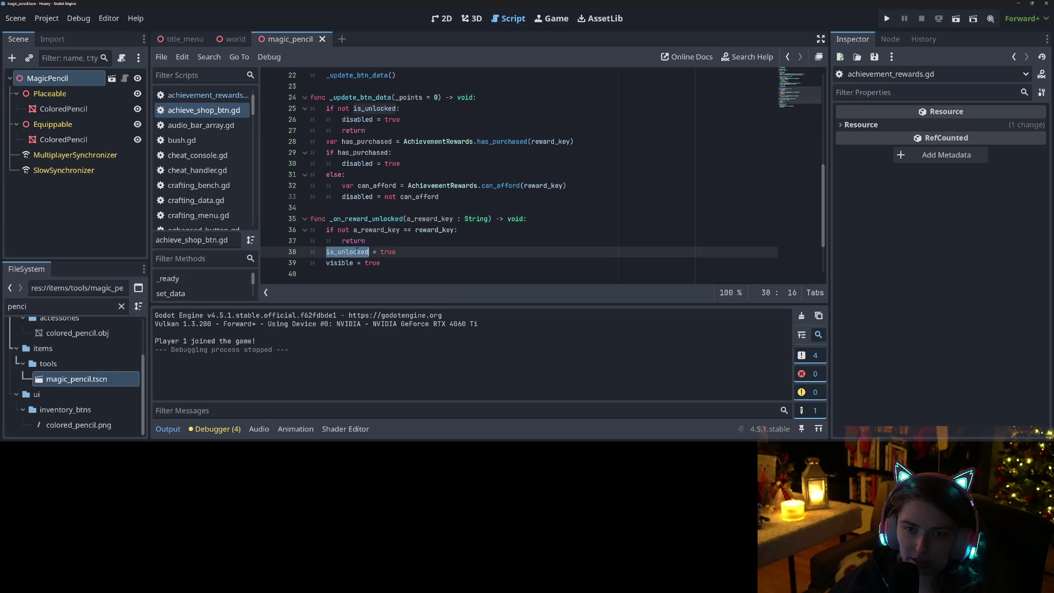
Step: Add an _update_btn_data() call after visible = true and save the script
left_click(412, 266)
key("Return")
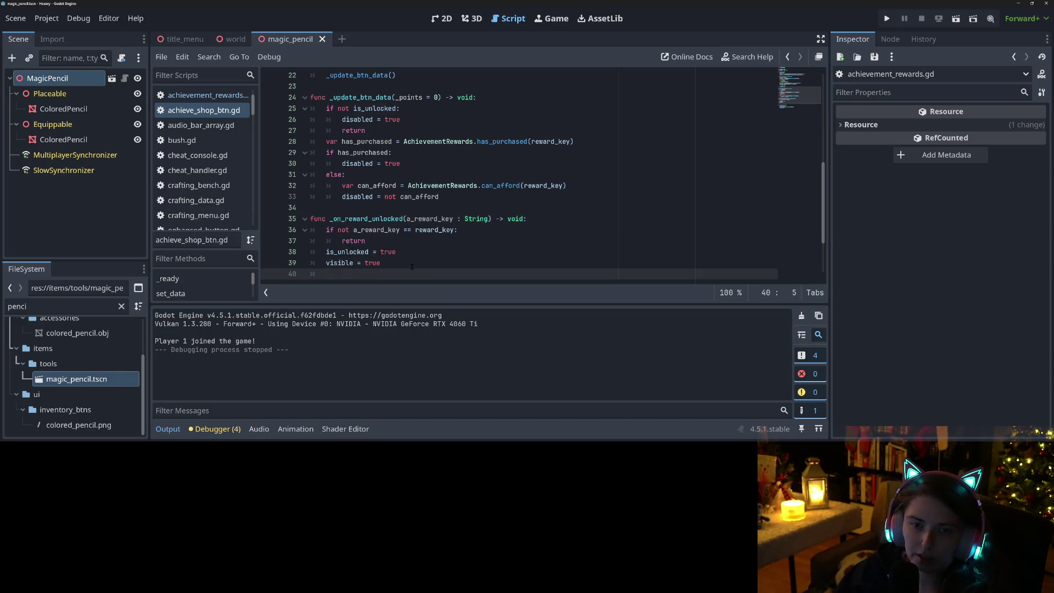
type("_up")
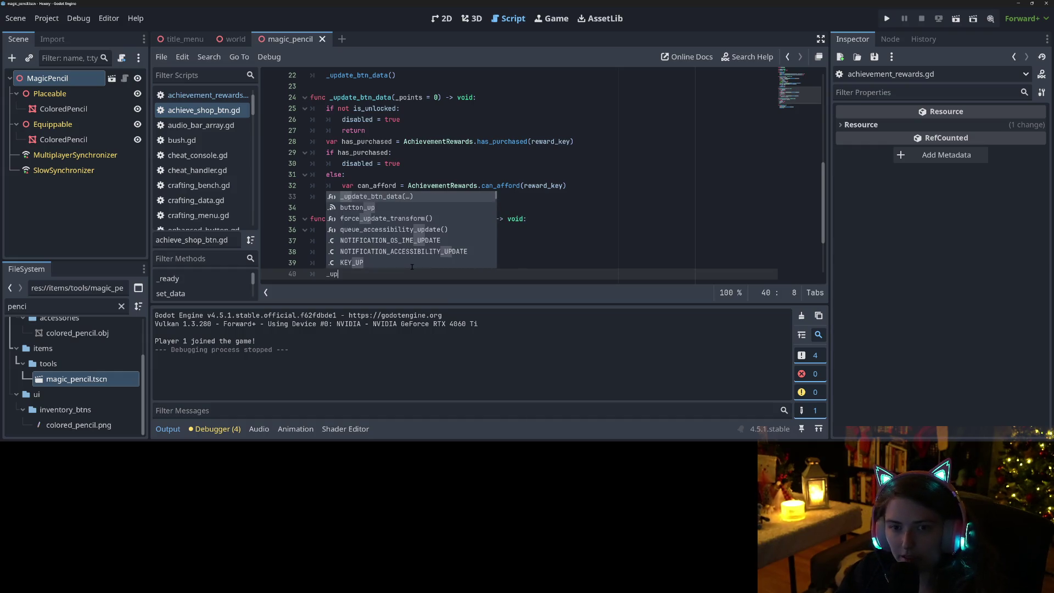
key("Return")
key("ctrl+s")
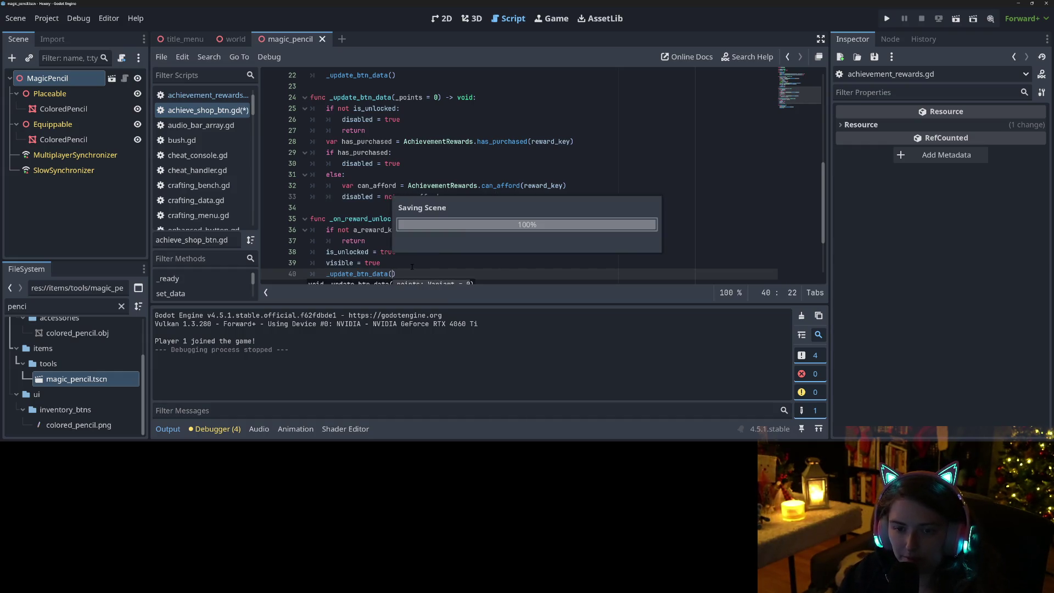
Step: Run the project again to test the change
left_click(412, 267)
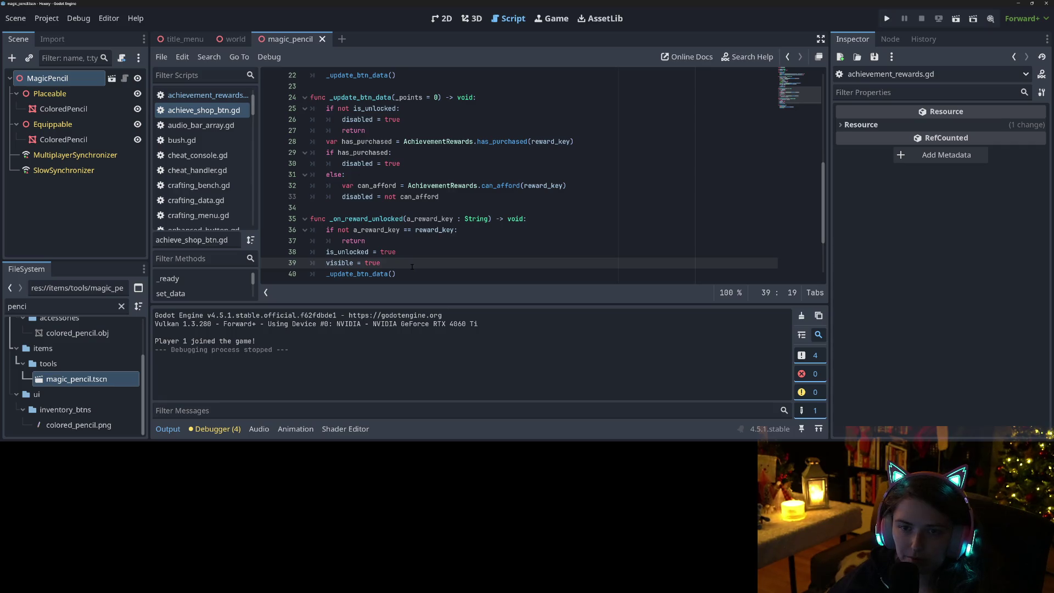
scroll(428, 271, "down", 2)
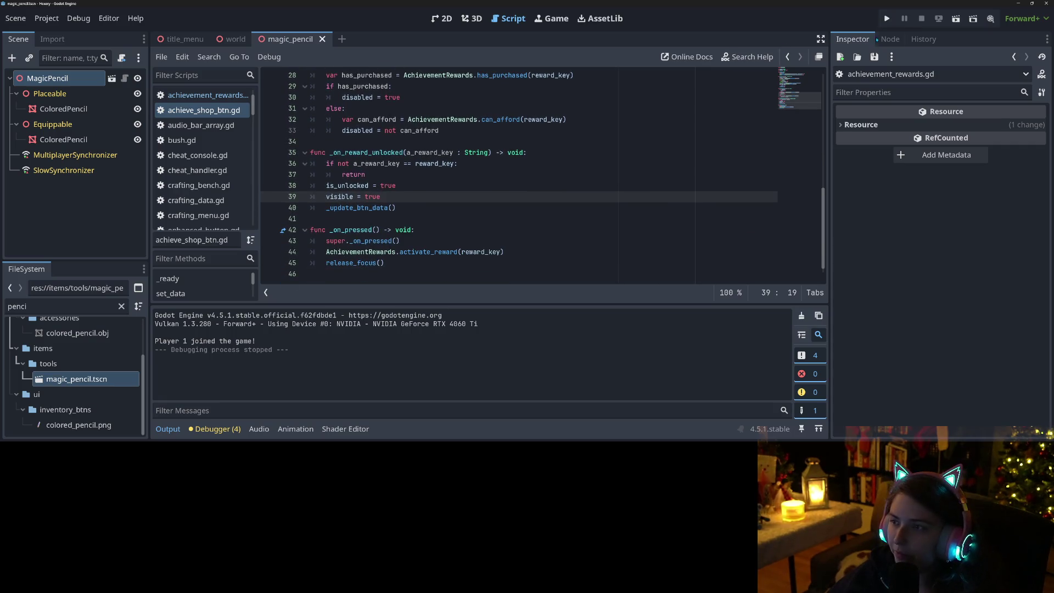
left_click(887, 18)
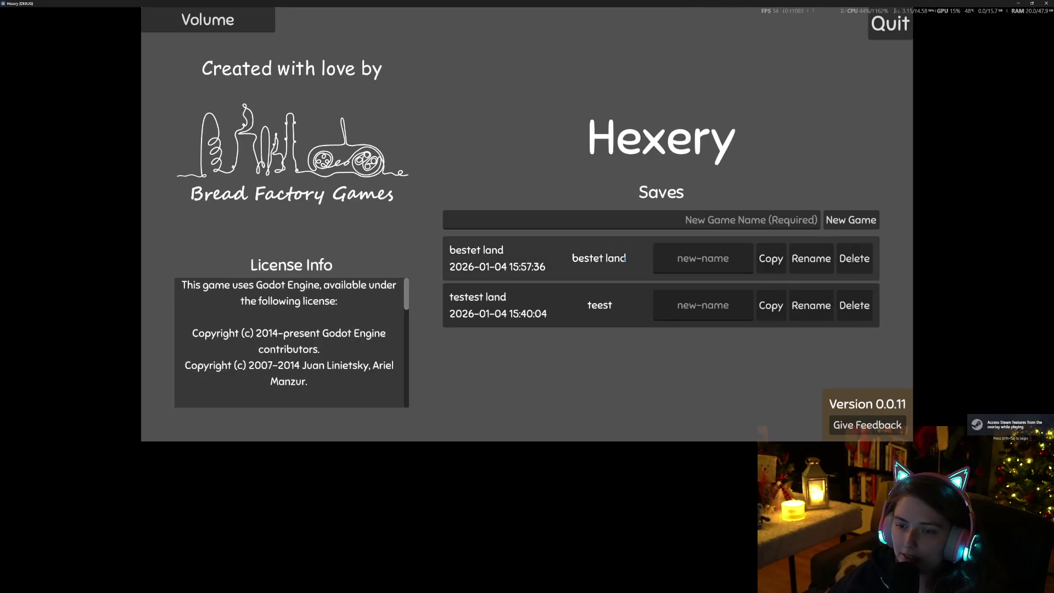
Step: Load the bestet land save and buy the Yummy and Gothic Nature Sets
left_click(634, 263)
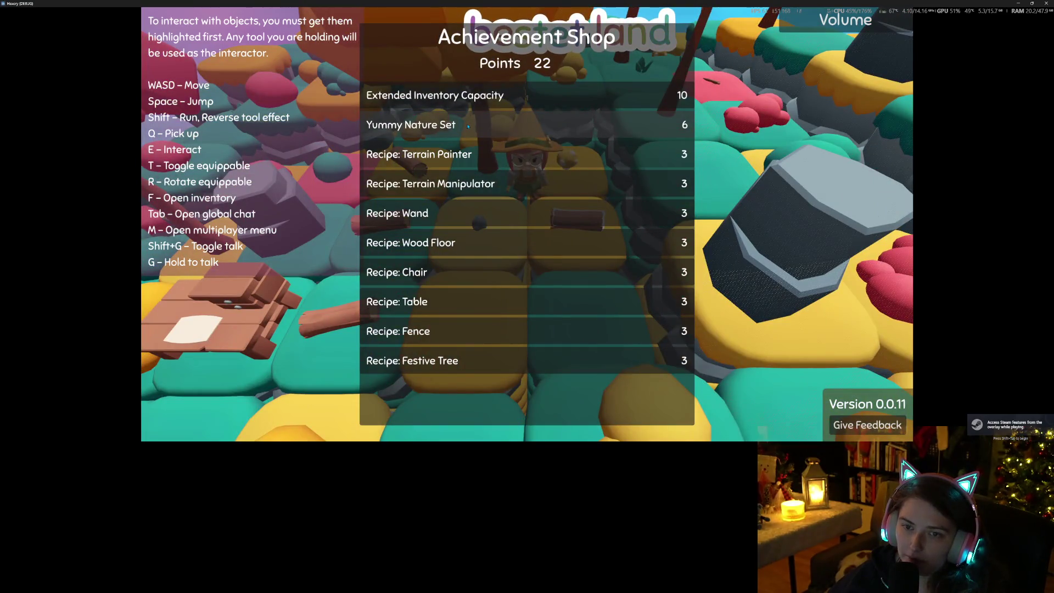
left_click(469, 126)
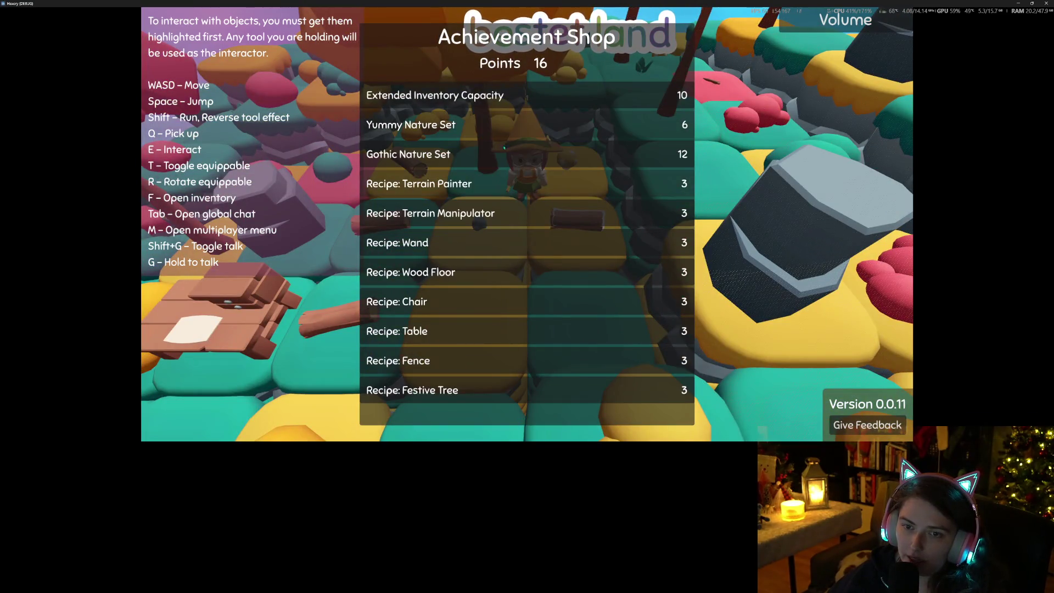
left_click(463, 156)
key("Escape")
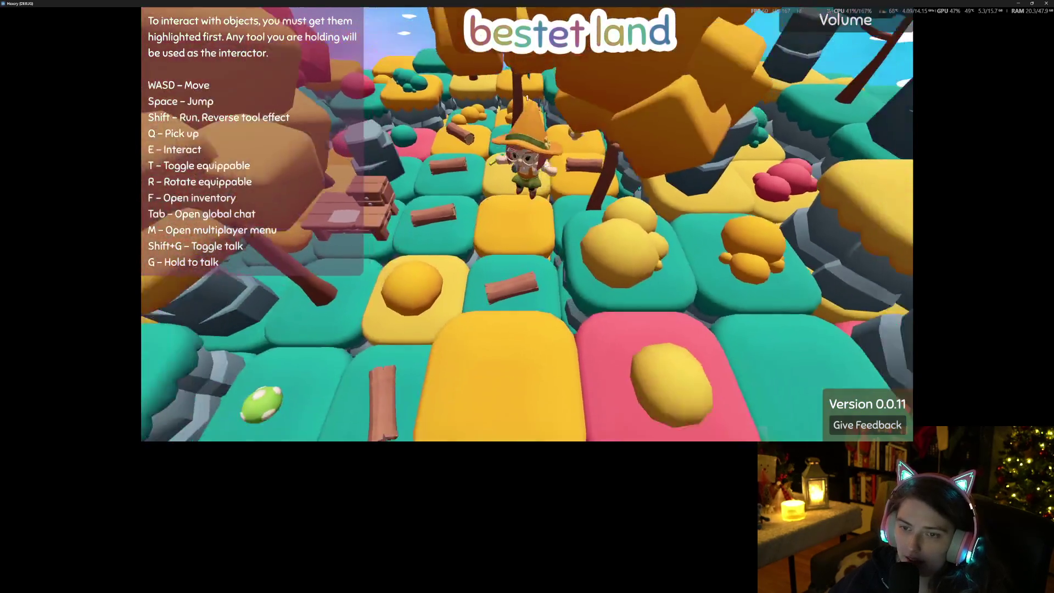
Step: Cycle the tile through brown, white, teal, yellow and white back to brown, then close the game
key("s")
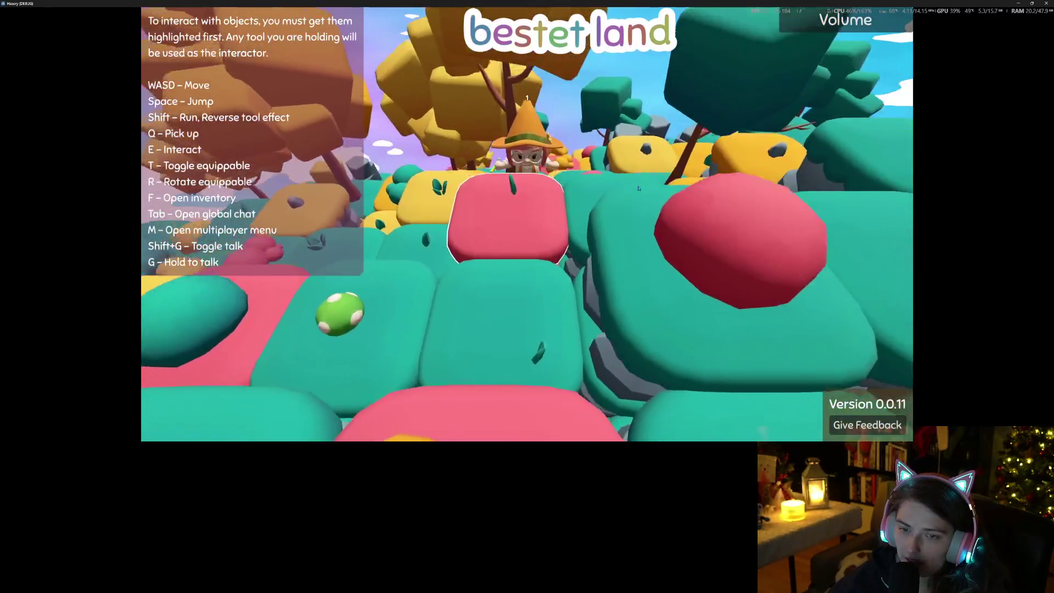
scroll(638, 189, "down", 8)
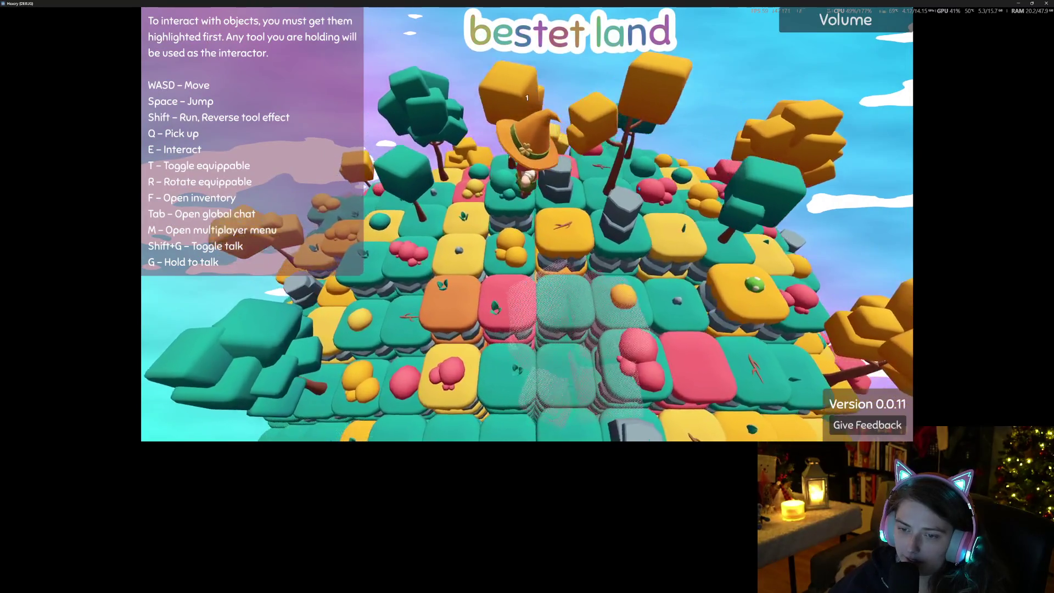
scroll(638, 188, "up", 5)
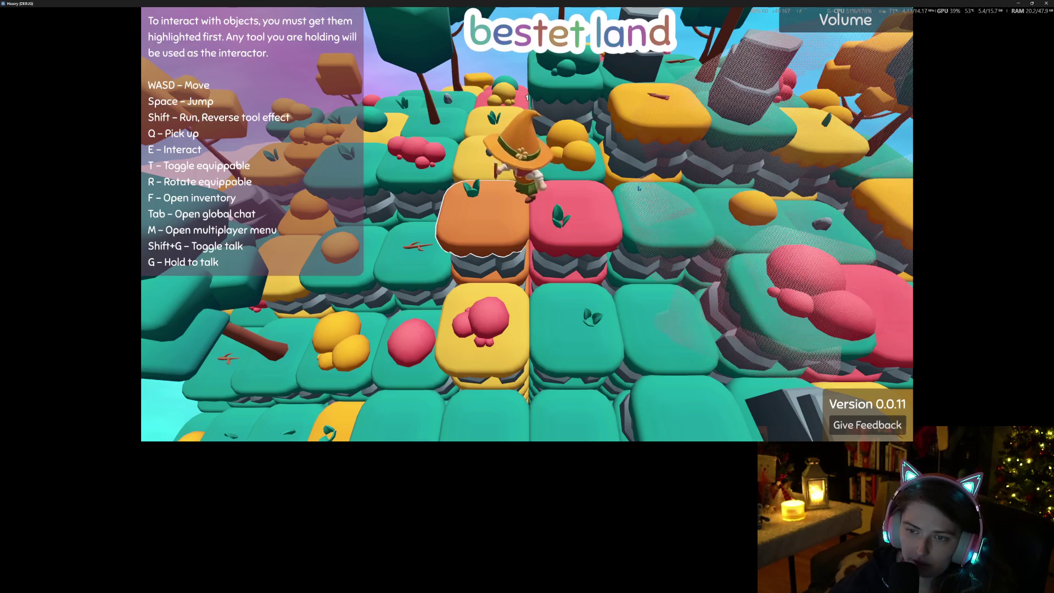
key("e")
key("e")
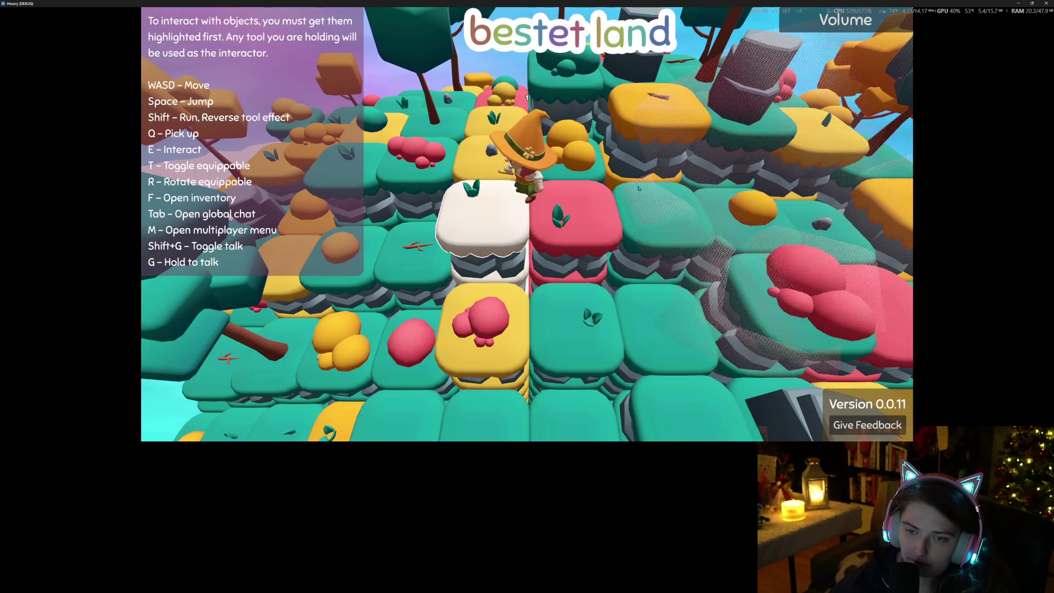
key("shift+e")
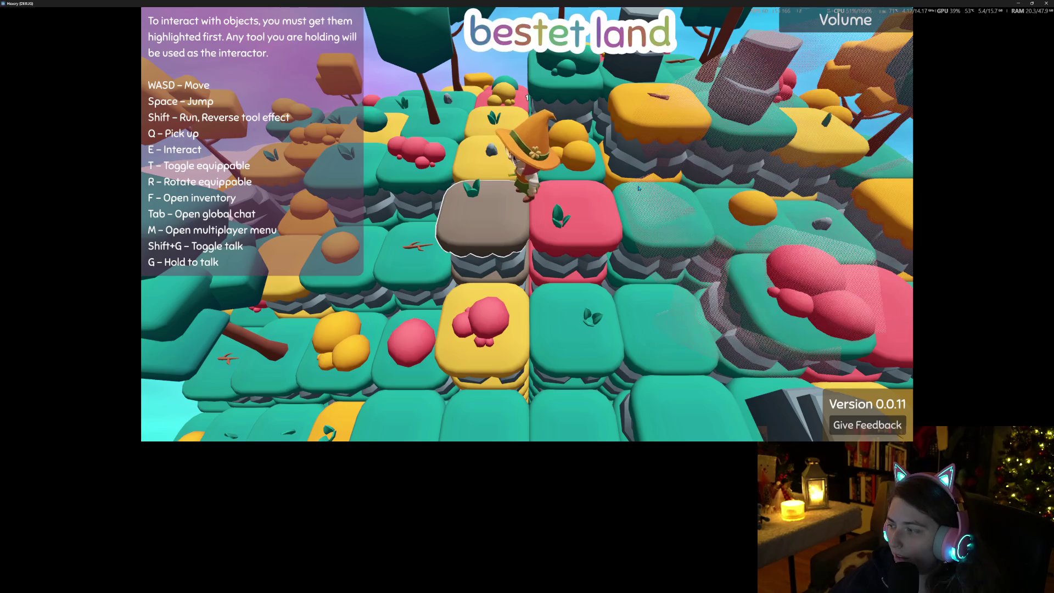
key("e")
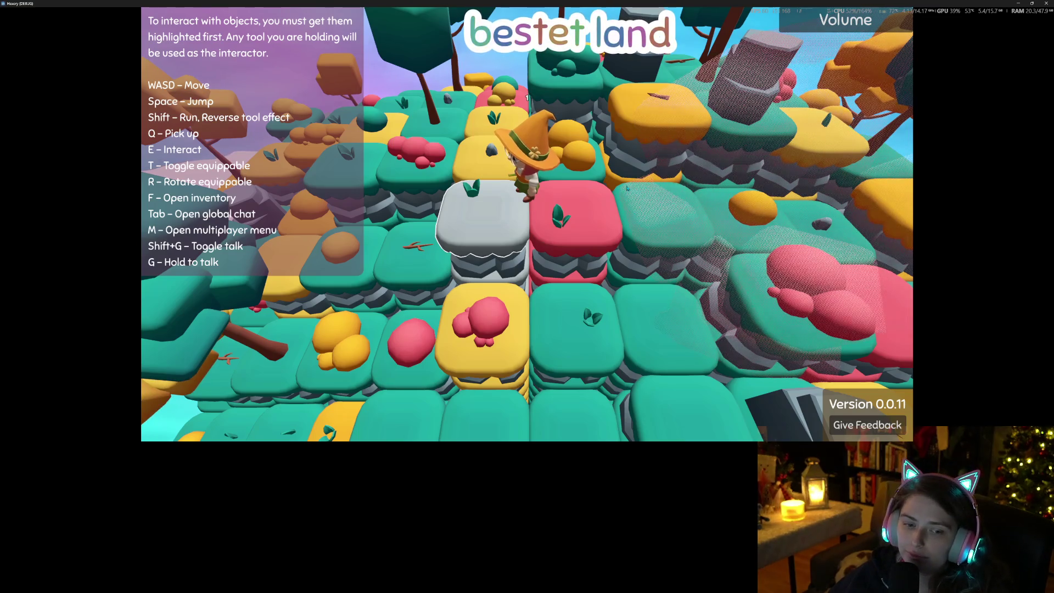
key("e")
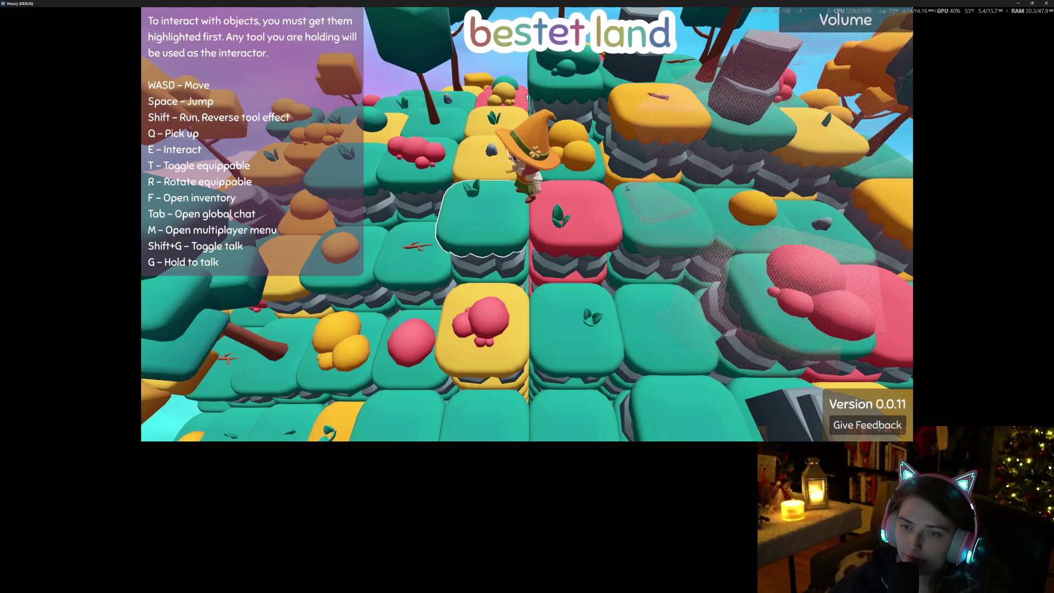
key("e")
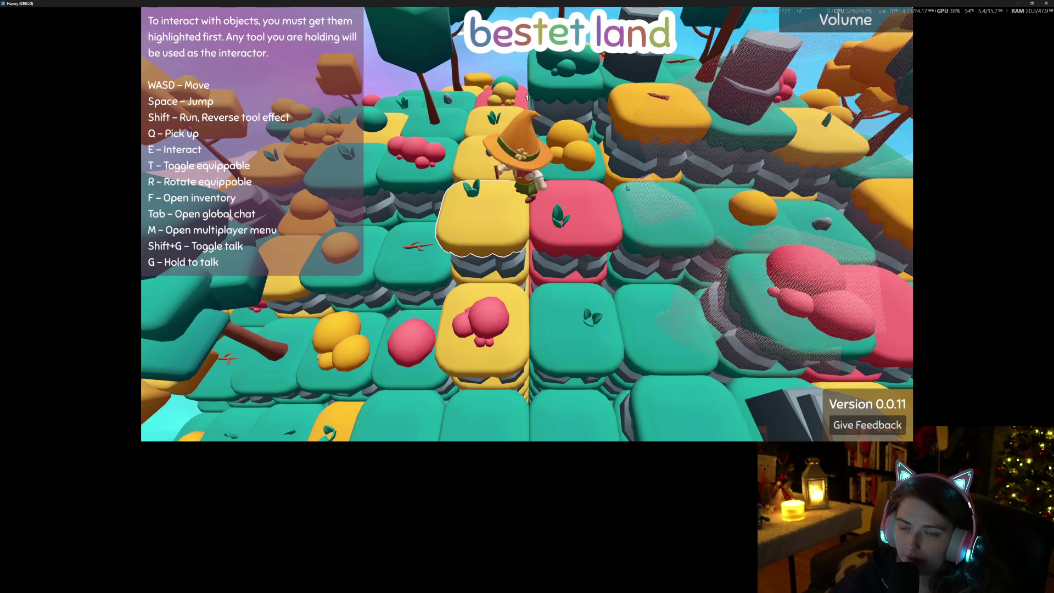
key("e")
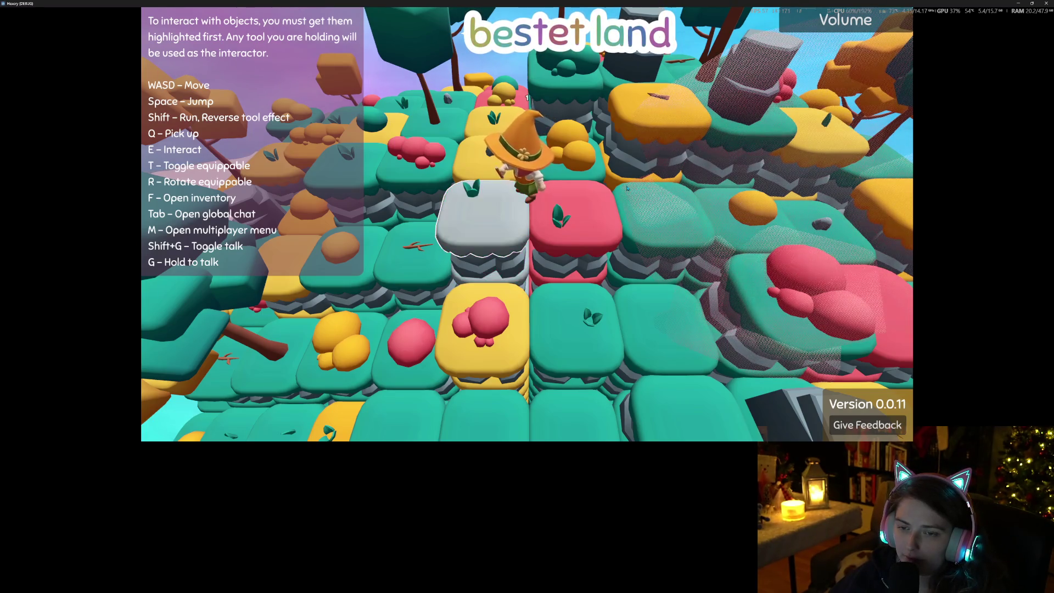
key("e")
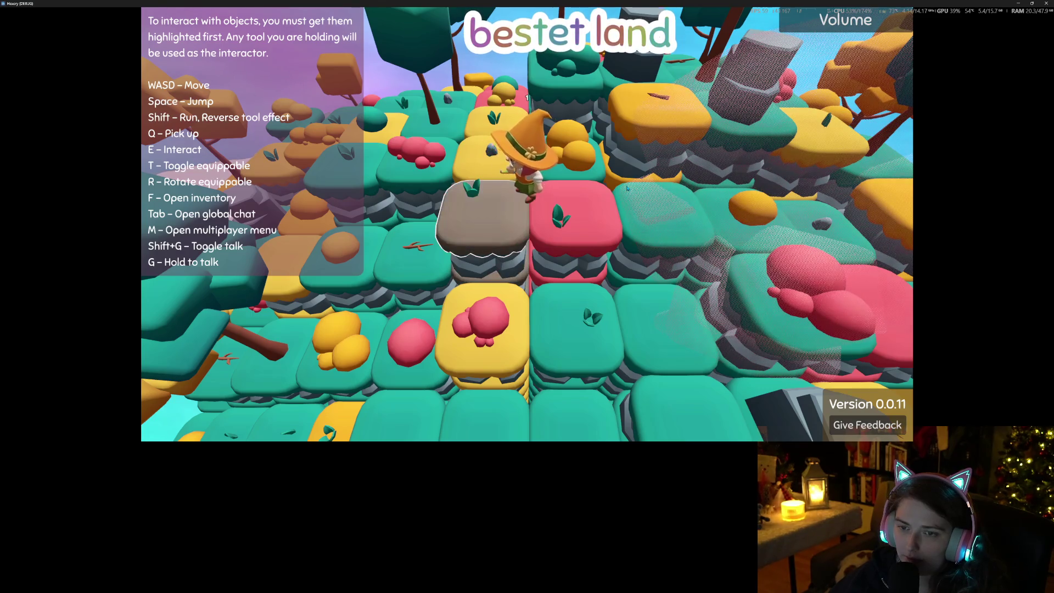
left_click(1046, 4)
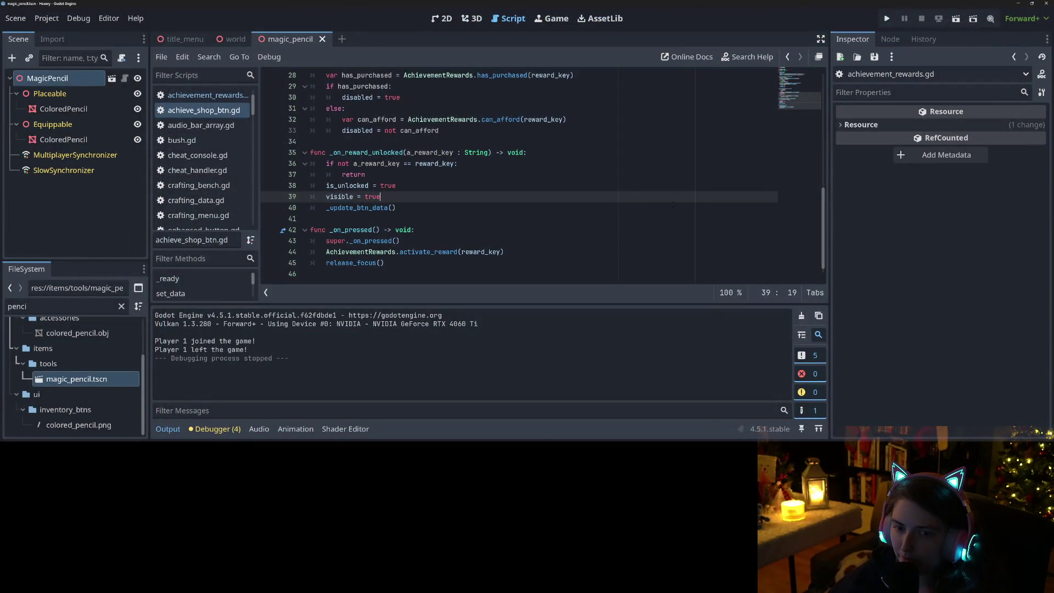
Step: In achievement_rewards.gd, add an else branch setting unlocked_terrain_colors to 4
left_click(220, 95)
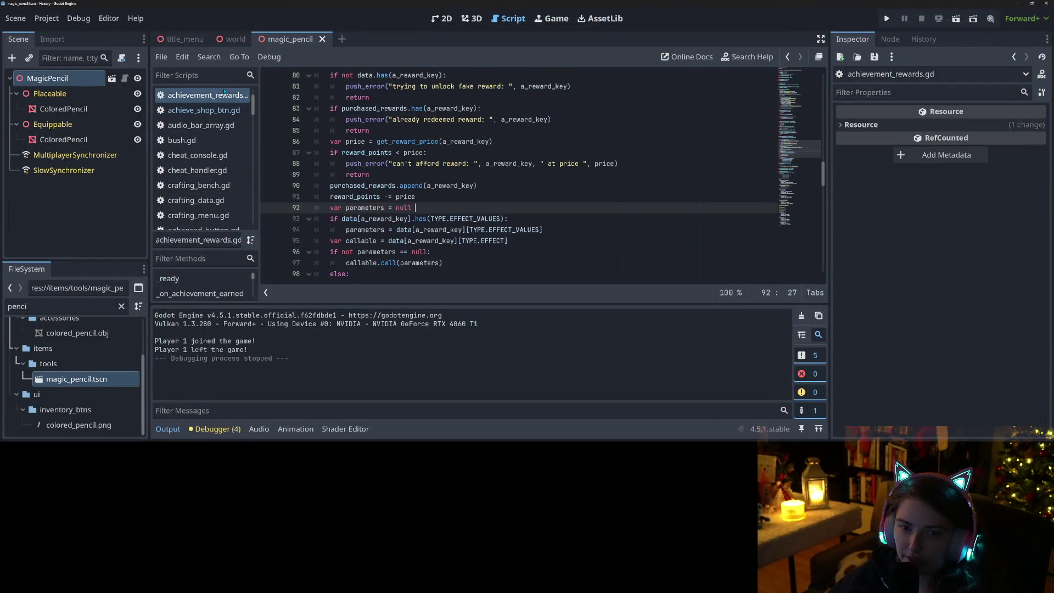
scroll(519, 176, "up", 3)
scroll(406, 176, "up", 10)
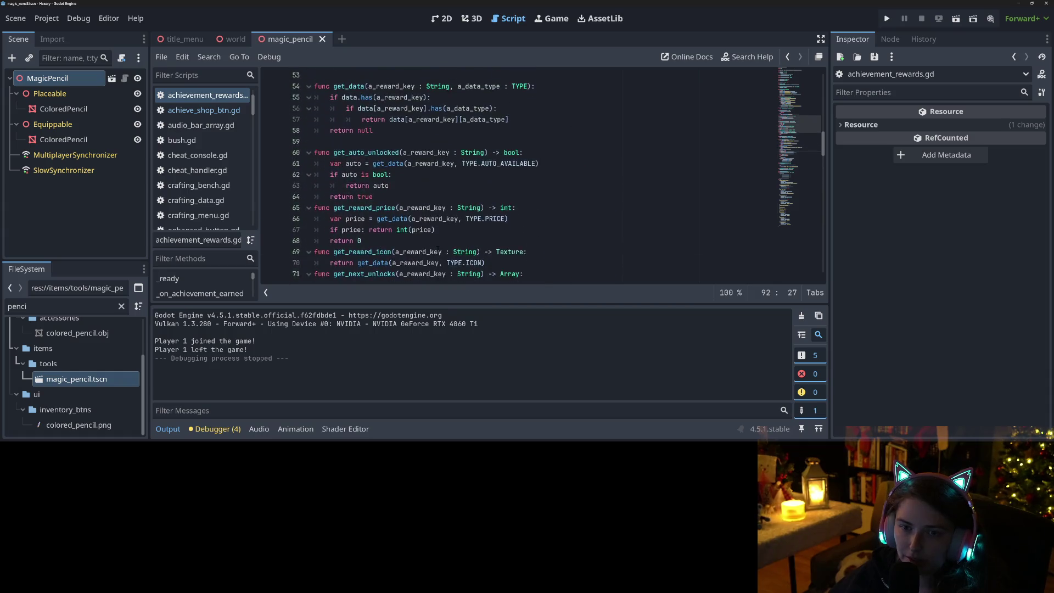
scroll(396, 192, "down", 2)
left_click(365, 218)
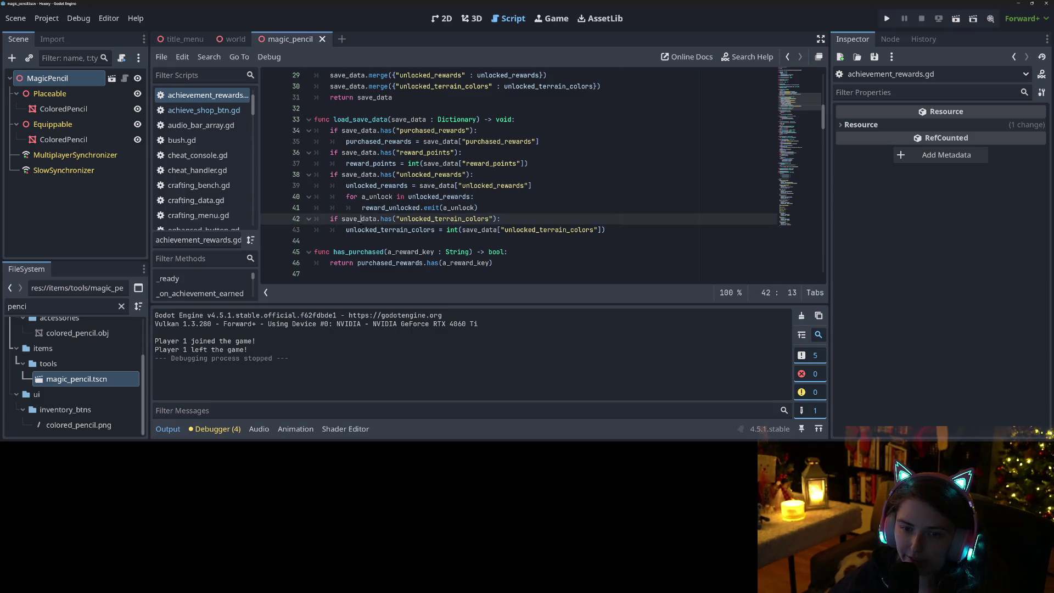
left_click(463, 219)
left_click(637, 230)
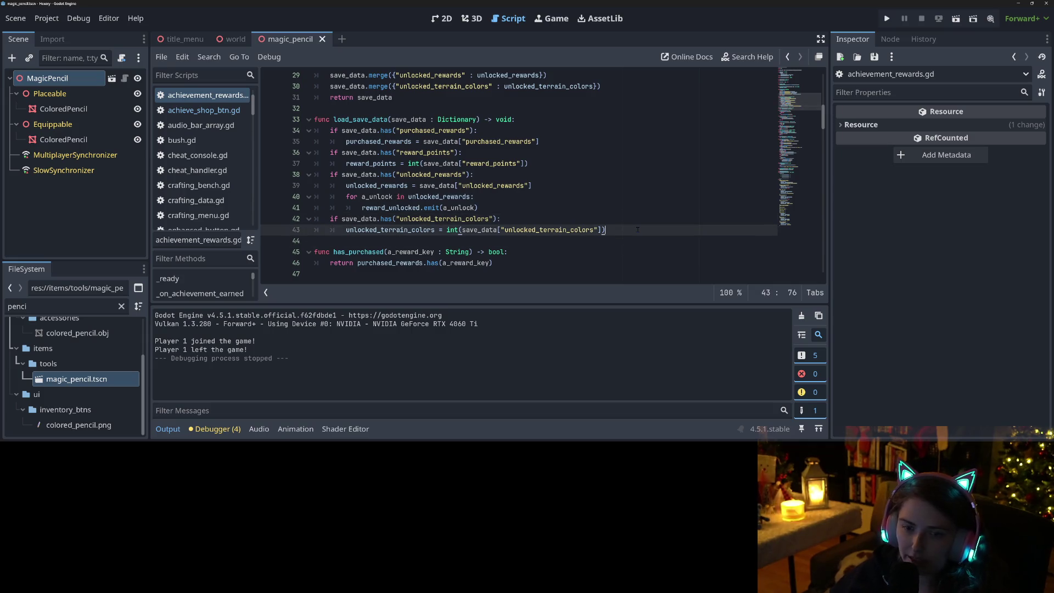
key("Return")
type("else:")
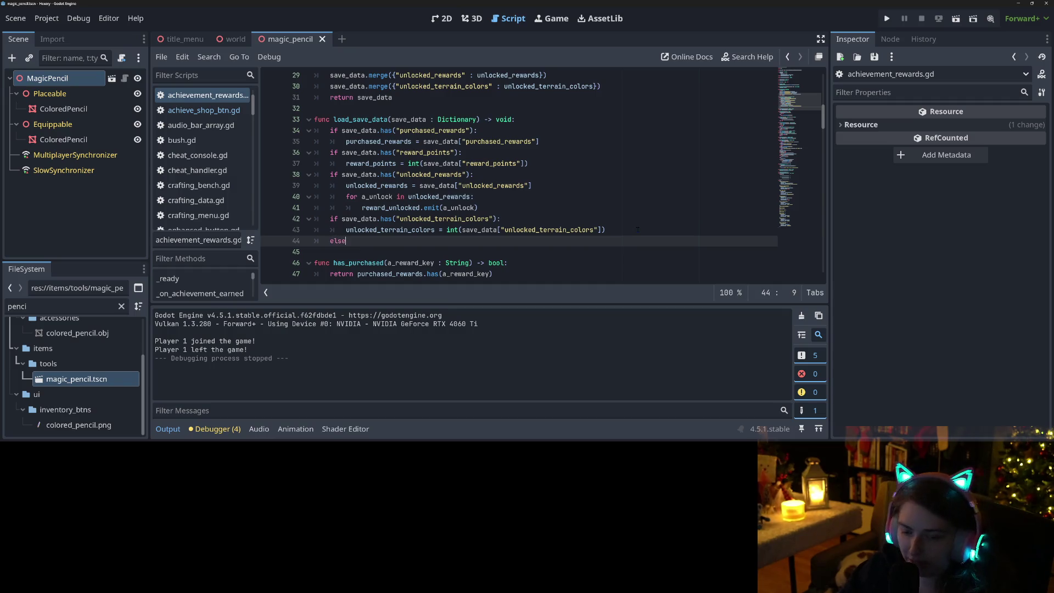
key("Return")
type("unlo")
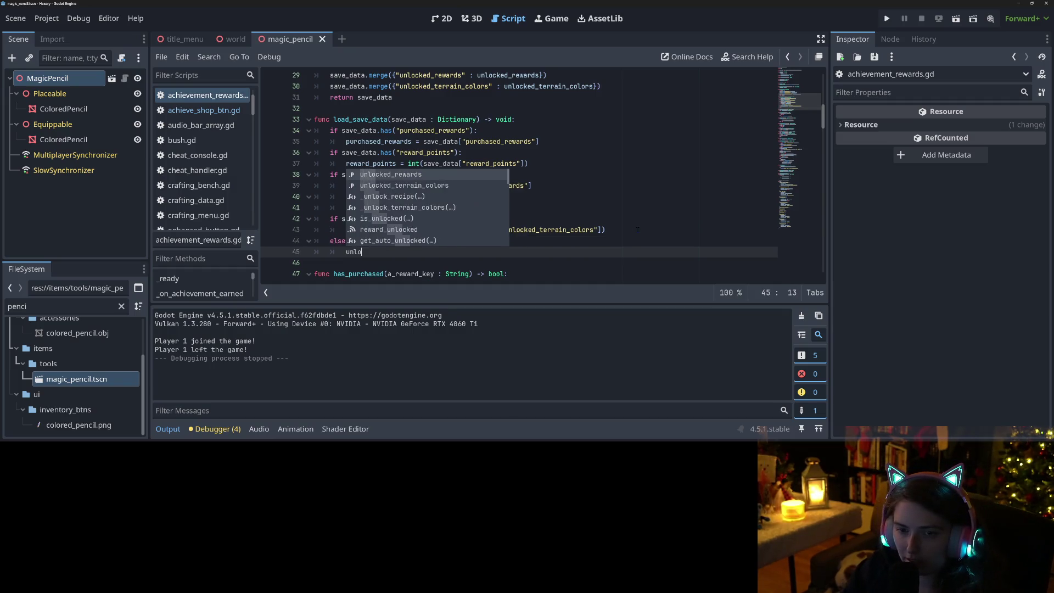
key("Down")
key("Return")
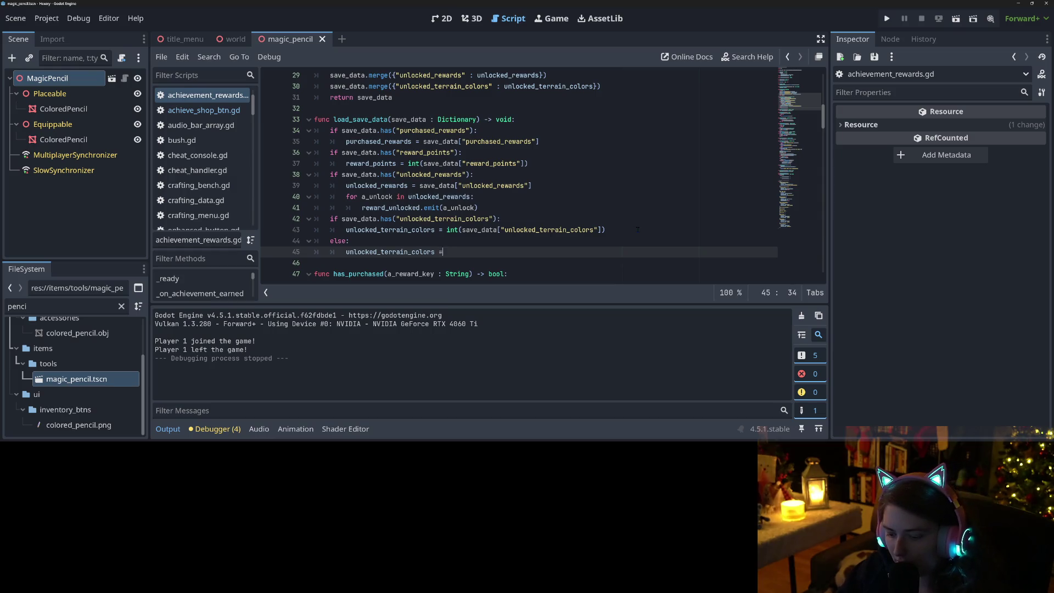
type("4")
Step: Add an else branch setting unlocked_rewards = [] when the key is missing
left_click(589, 194)
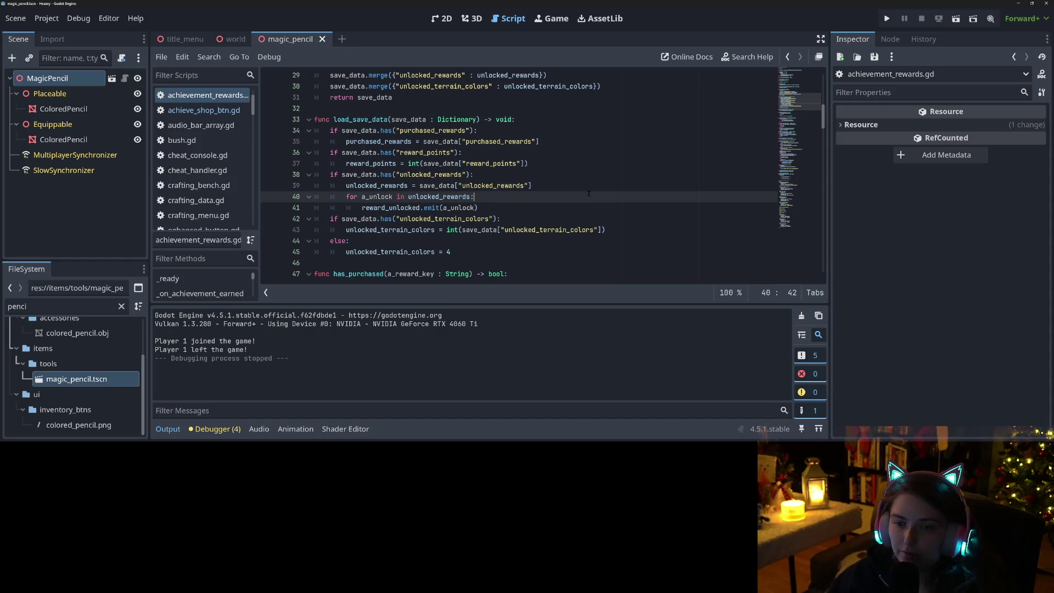
key("Down")
key("Return")
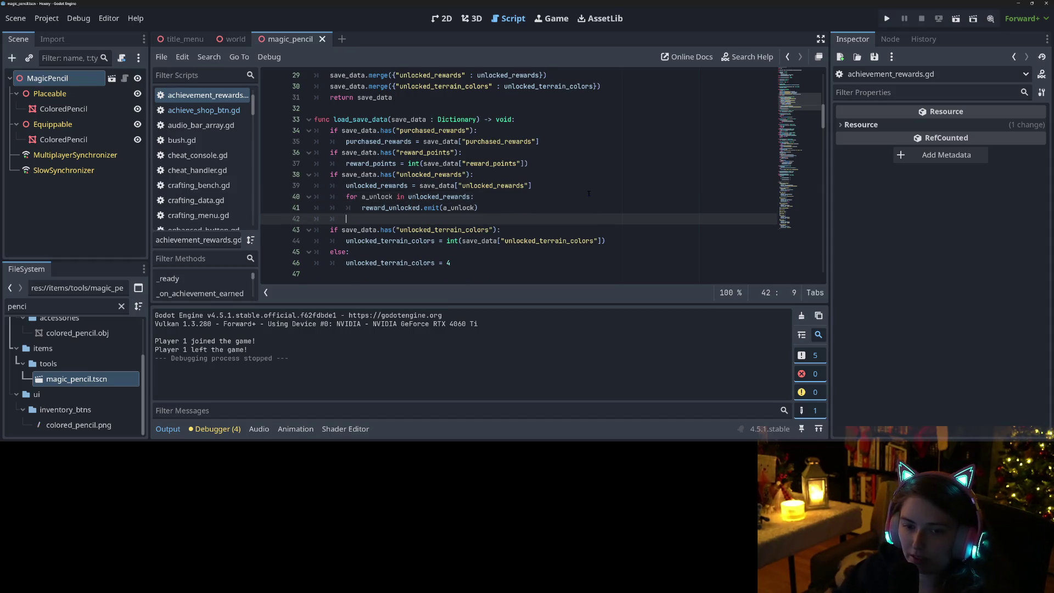
type("else:")
key("Return")
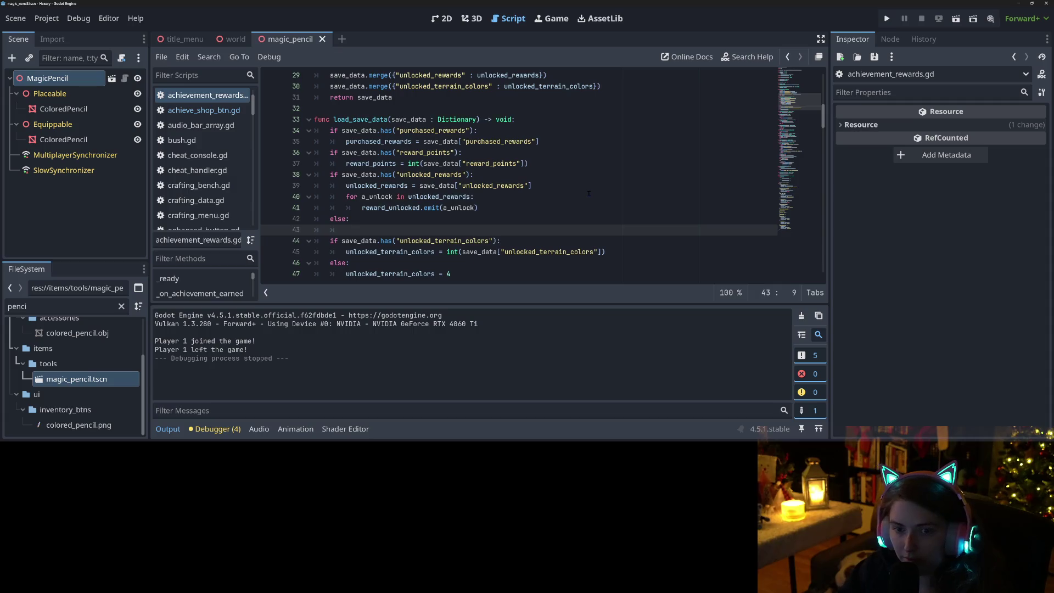
type("unlocked_rewards ")
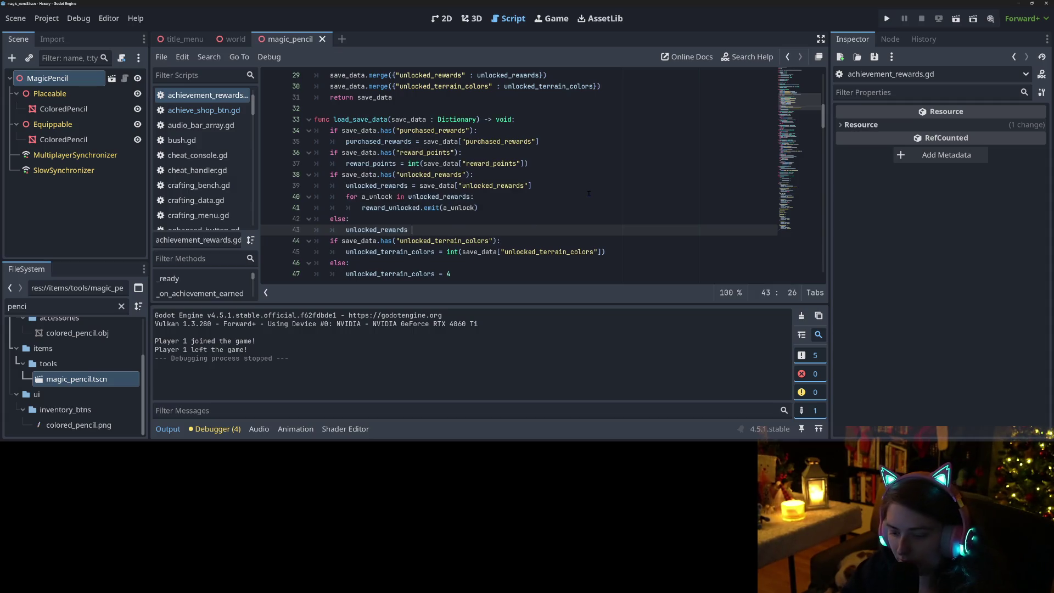
type("= []")
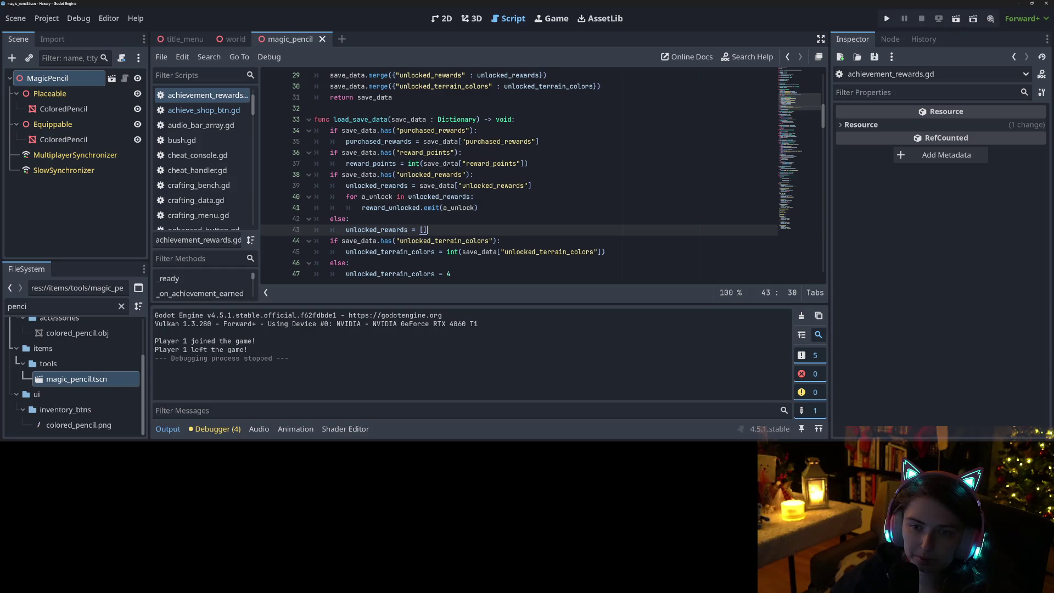
Step: Add an else branch defaulting reward_points = 0
left_click(555, 164)
key("Return")
key("BackSpace")
type("else:")
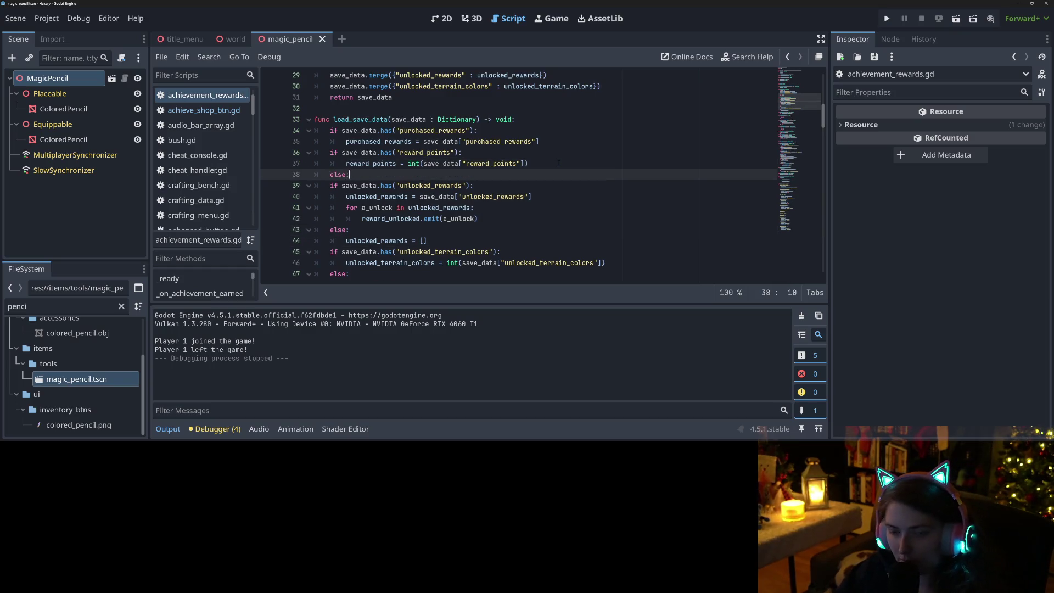
key("Return")
type("reward_points =")
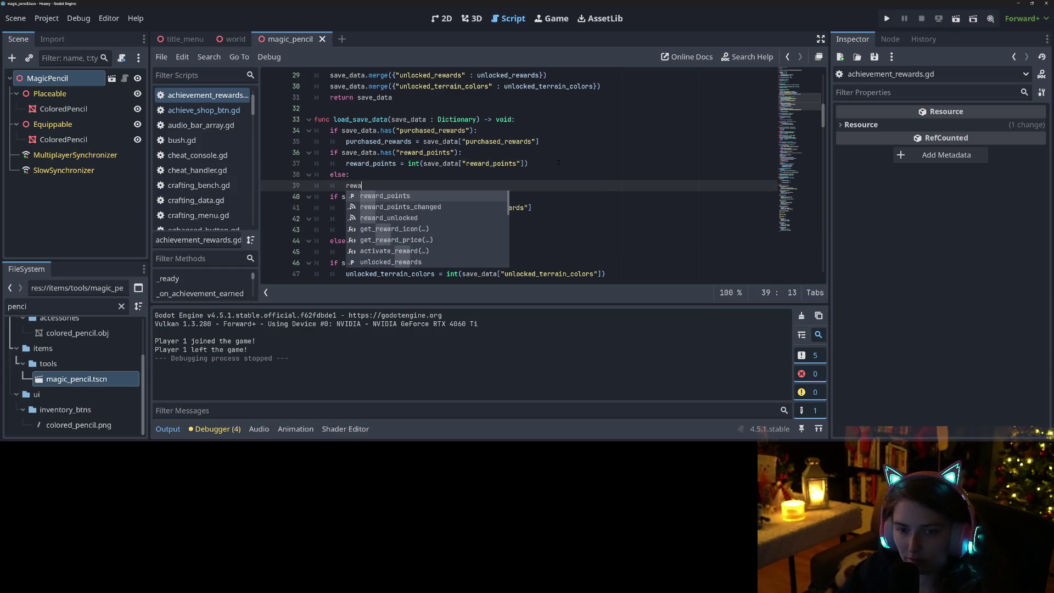
type(" 0")
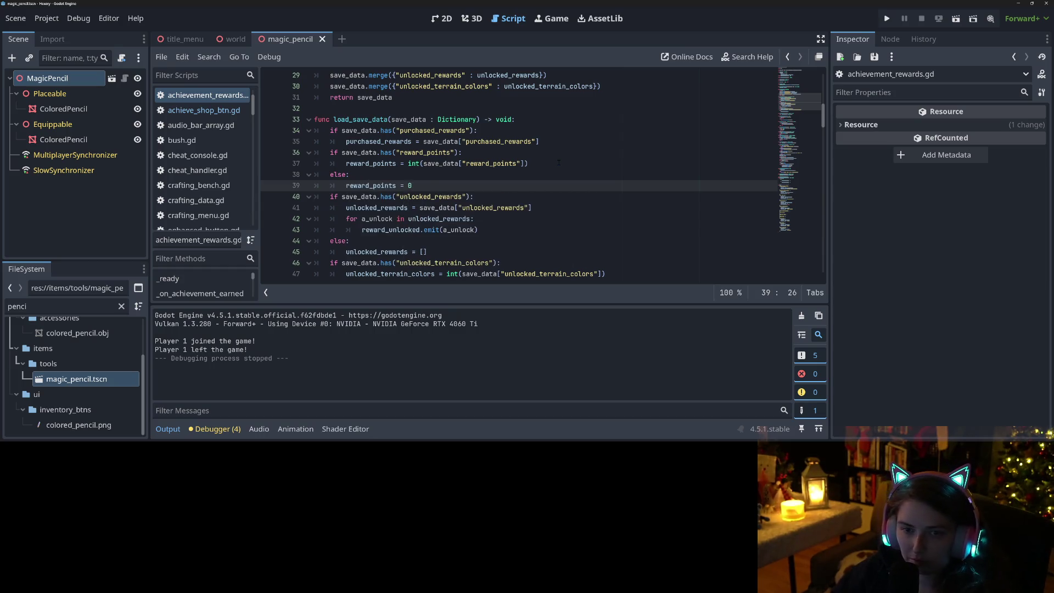
Step: Add an else branch setting purchased_rewards = [] and save the script
left_click(557, 137)
key("Down")
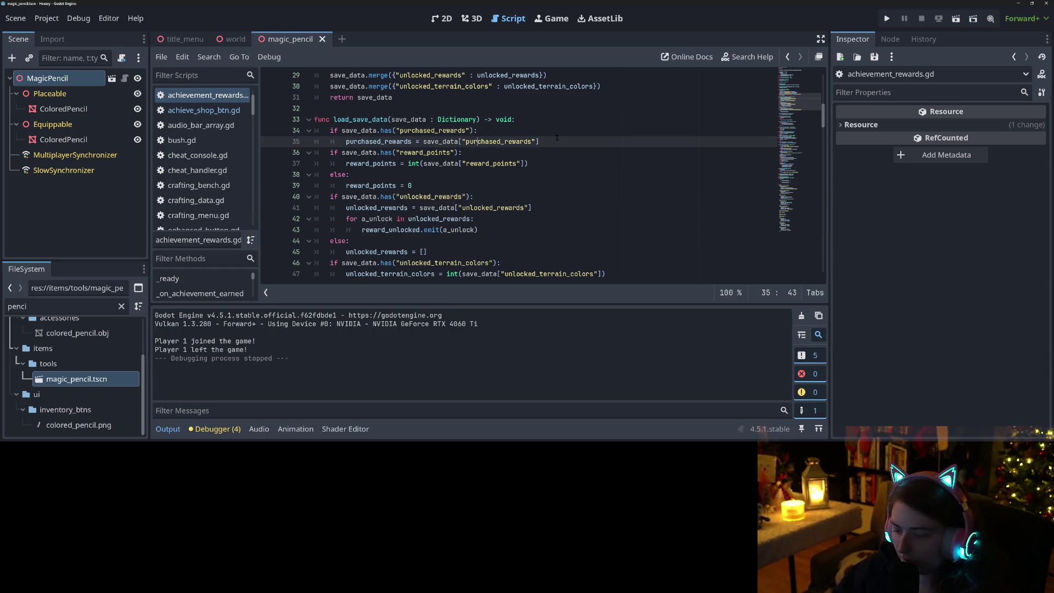
key("Return")
type("else")
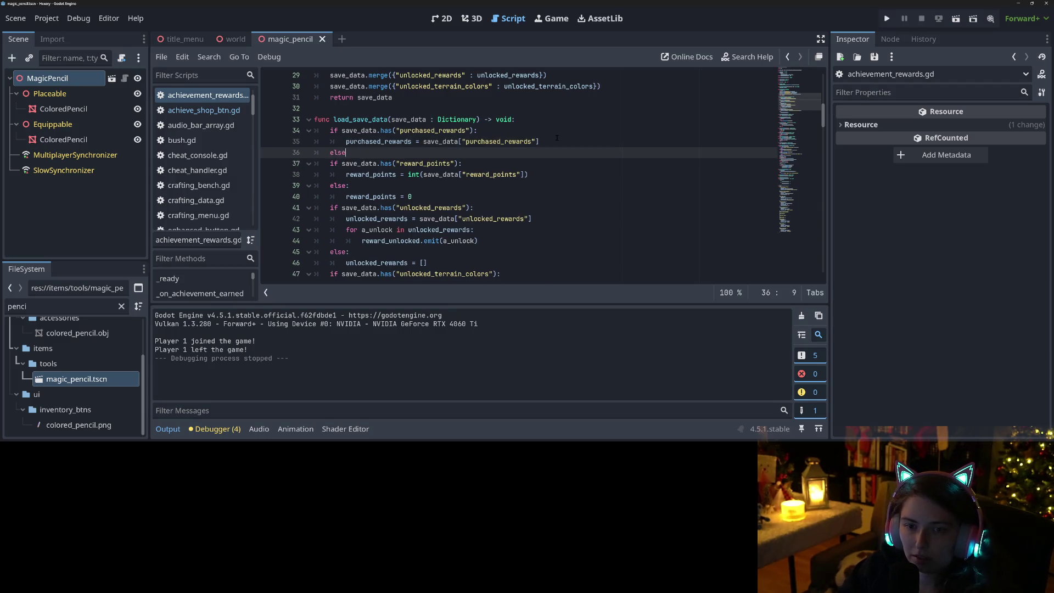
type(":")
key("Return")
type("p")
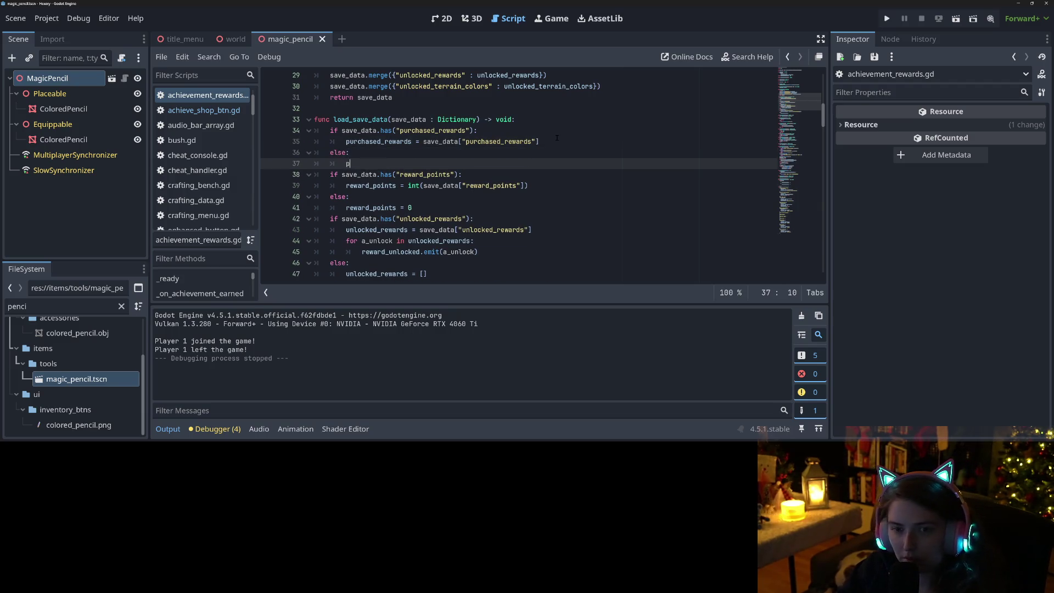
type("urchased_rewards = []")
key("ctrl+s")
Step: Review the edited load_save_data and switch to the repository's pending changes
left_click(556, 134)
left_click(526, 208)
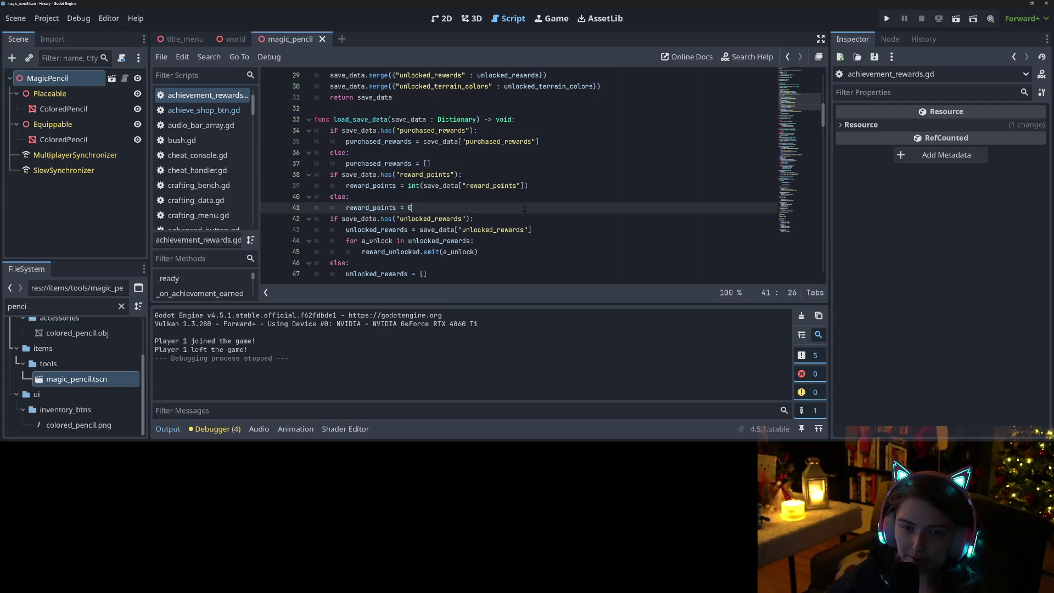
scroll(526, 210, "up", 6)
scroll(526, 211, "up", 3)
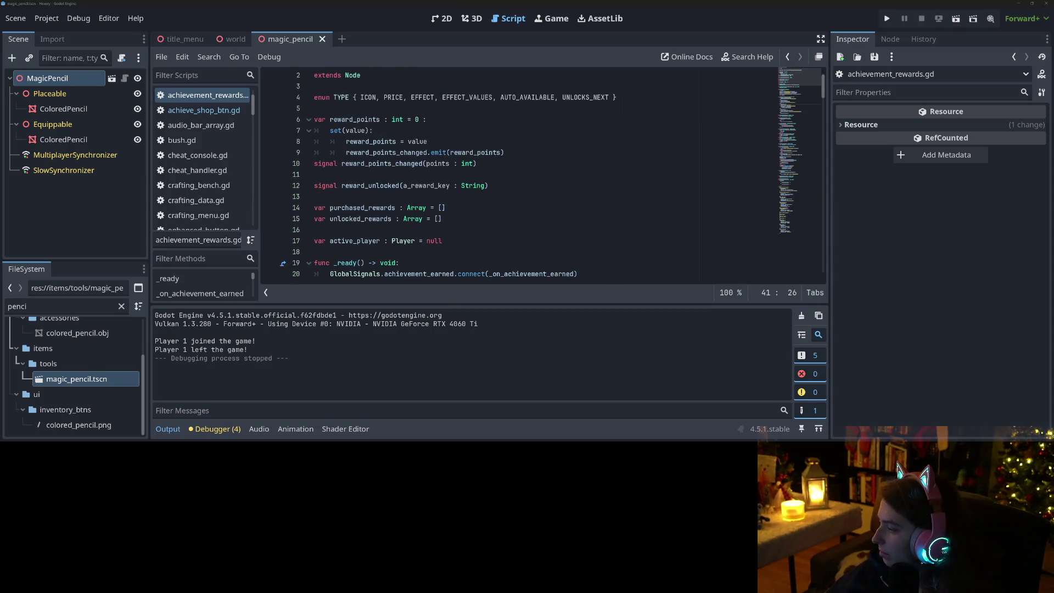
key("alt+Tab")
Step: Exclude the new nature set entries in achievement_rewards.gd from the commit
left_click(377, 160)
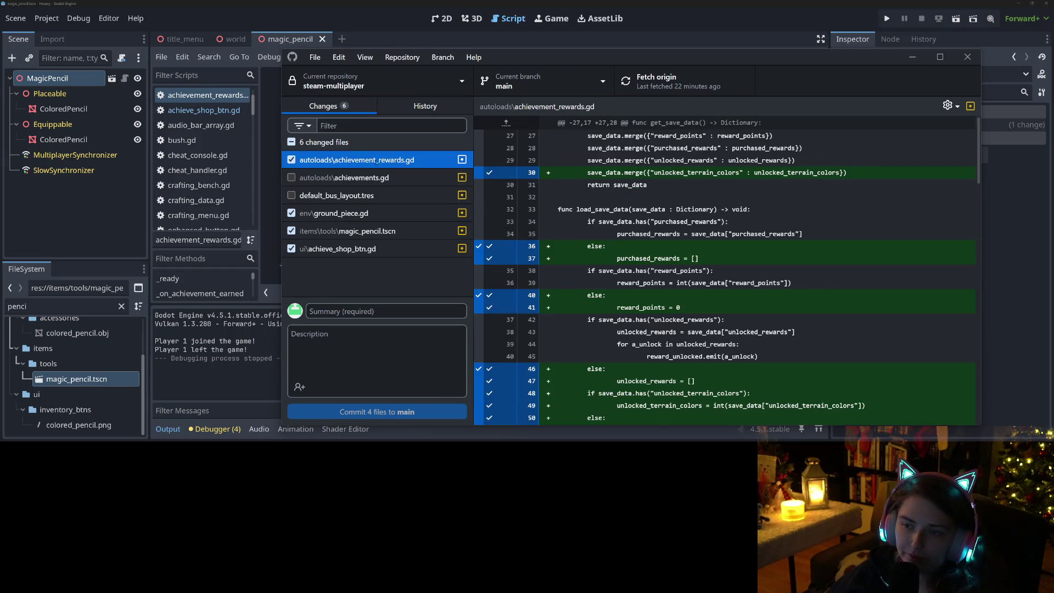
scroll(555, 316, "down", 15)
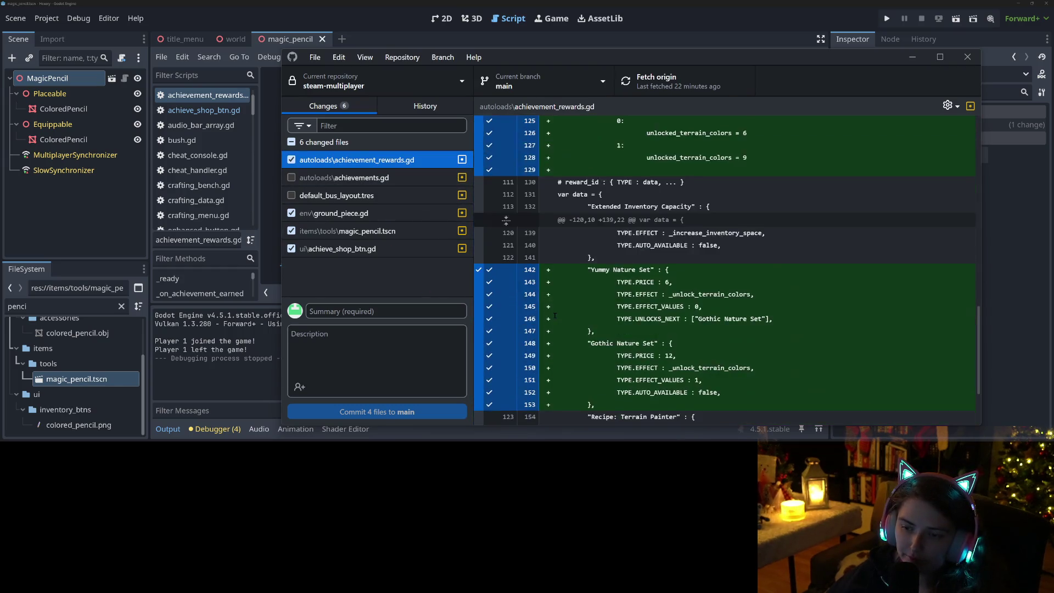
scroll(554, 316, "down", 2)
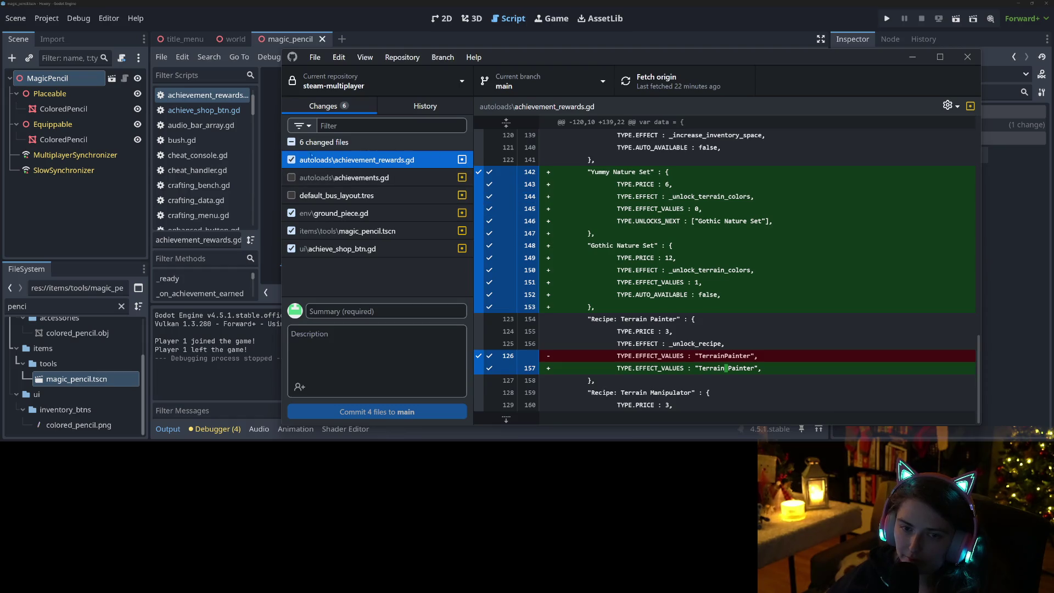
left_click(478, 207)
Step: Exclude ground_piece.gd's new _rotate_color function and review magic_pencil.tscn and achieve_shop_btn.gd diffs
left_click(343, 219)
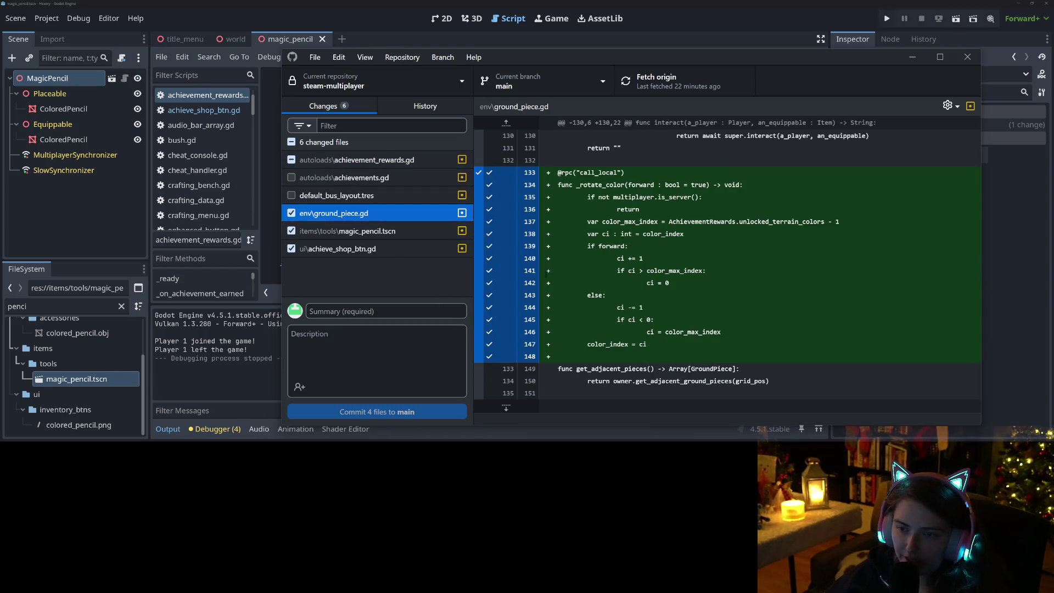
left_click(479, 250)
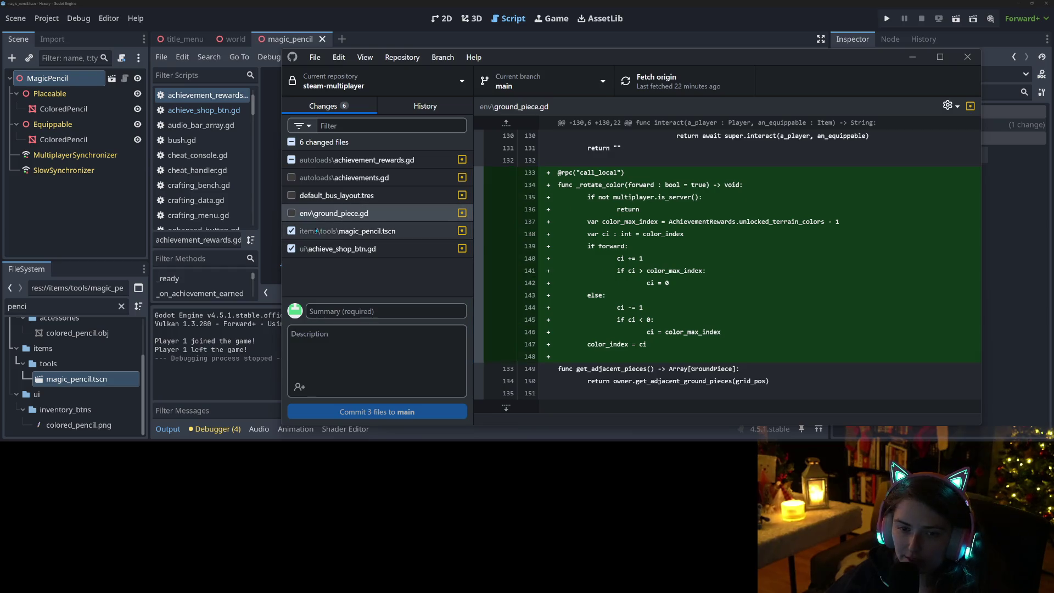
left_click(352, 231)
left_click(354, 253)
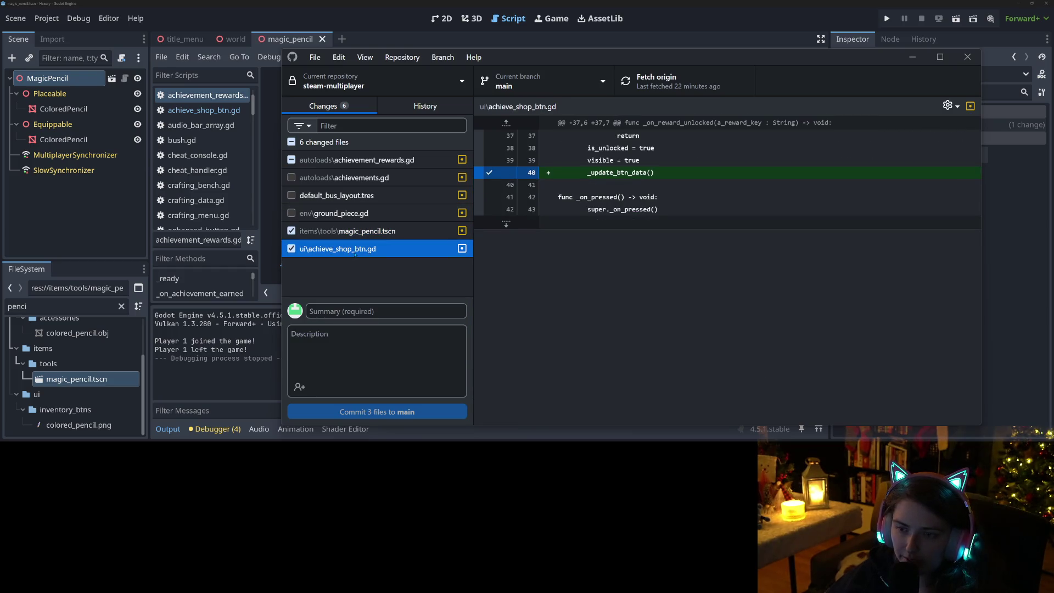
Step: In achievement_rewards.gd, exclude the unlocked_terrain_colors save line and lines 46–51
left_click(352, 160)
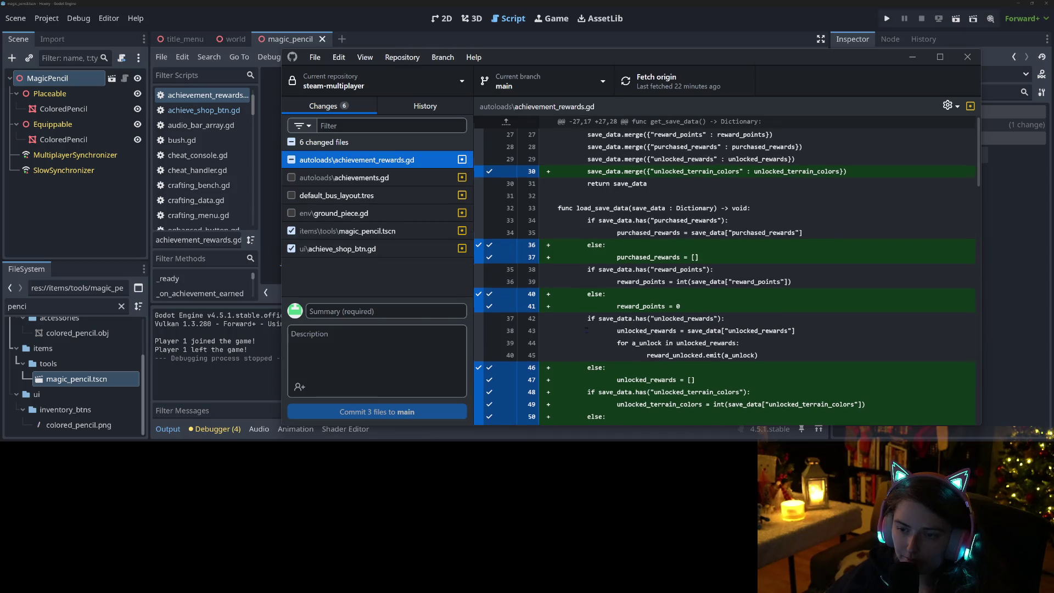
scroll(587, 330, "down", 15)
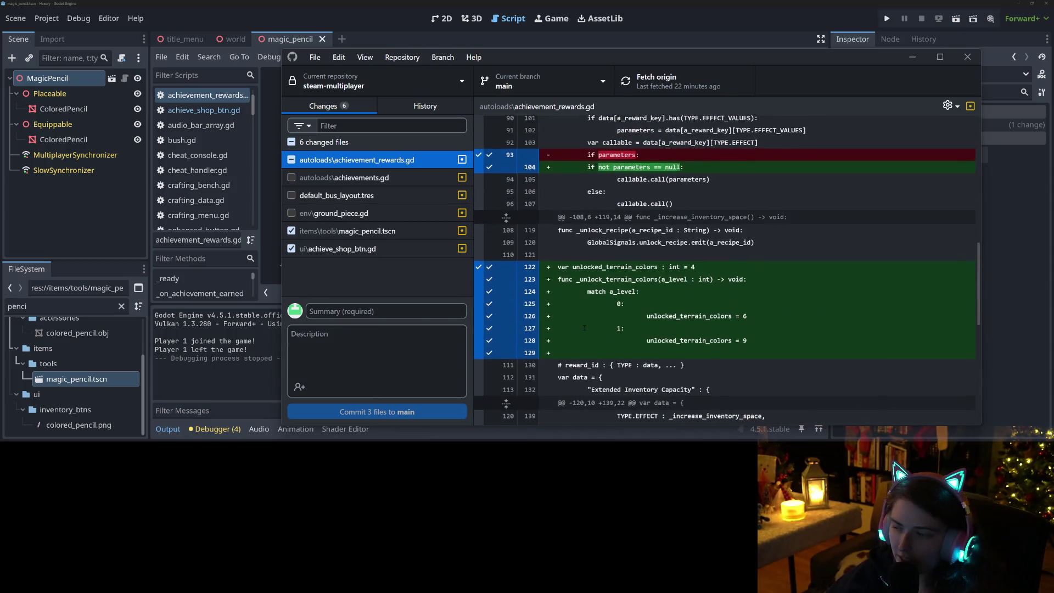
scroll(594, 327, "down", 1)
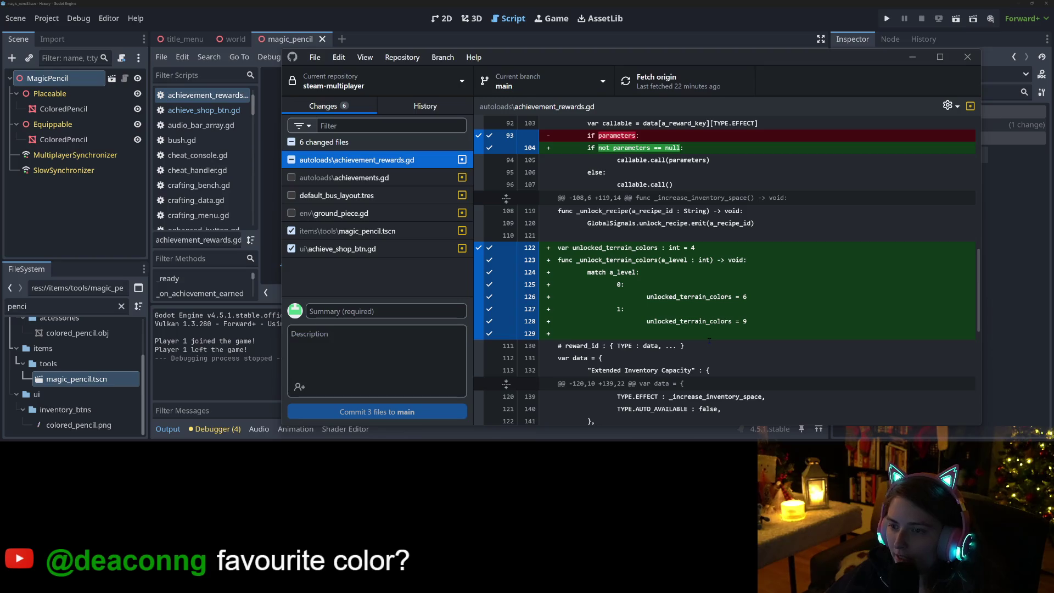
scroll(709, 341, "down", 5)
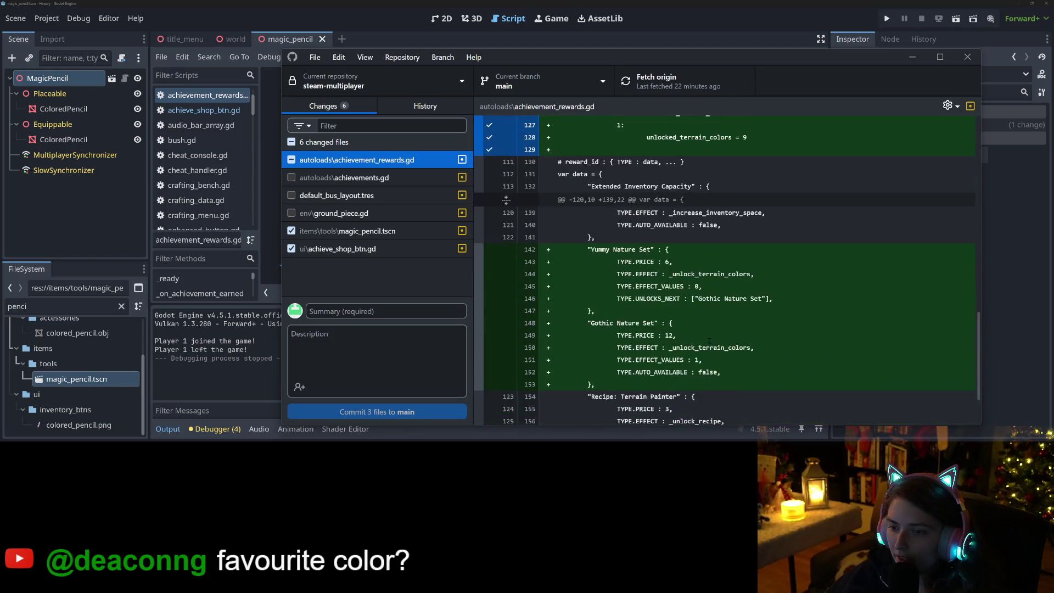
scroll(726, 368, "up", 20)
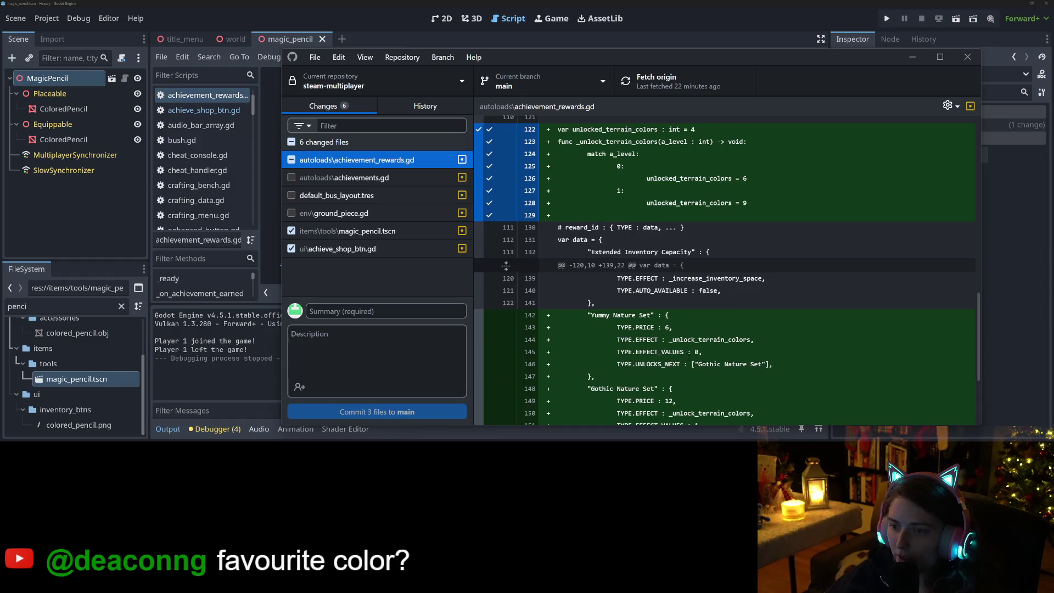
scroll(696, 372, "up", 3)
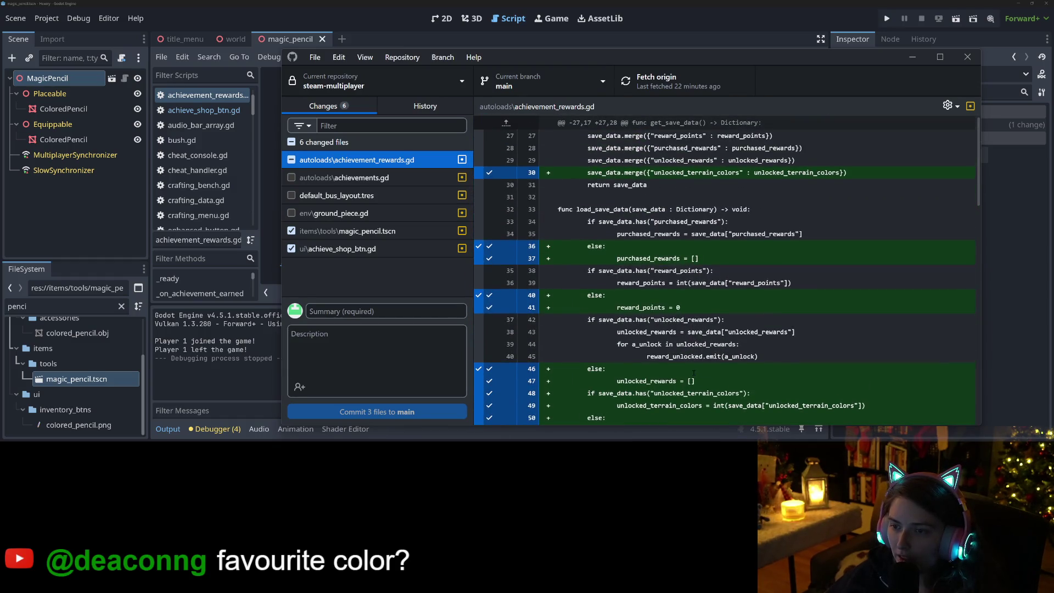
scroll(694, 374, "down", 2)
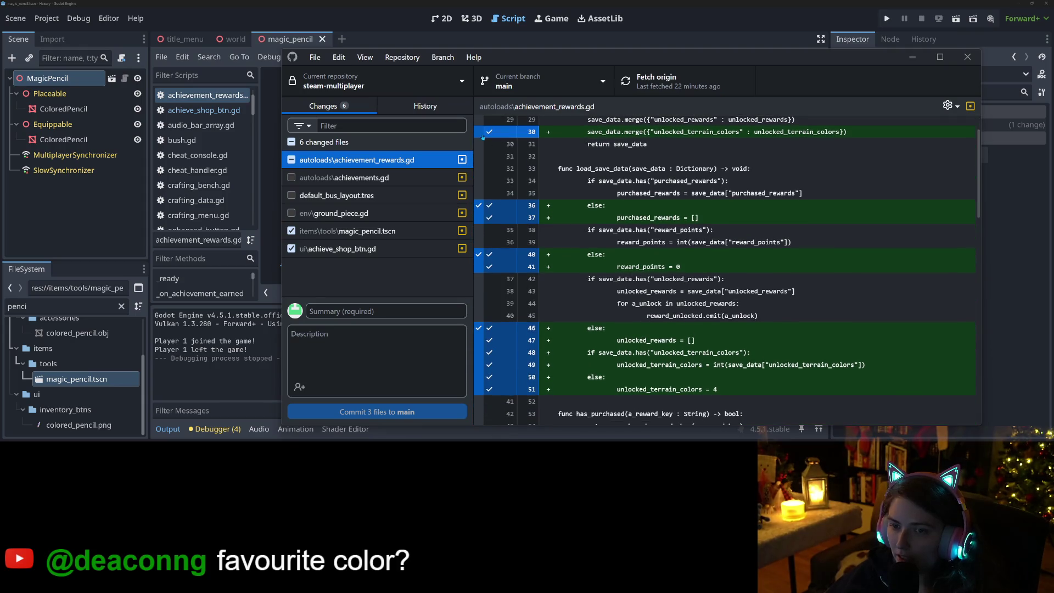
left_click(482, 137)
scroll(637, 306, "up", 1)
scroll(637, 307, "down", 2)
scroll(636, 307, "down", 10)
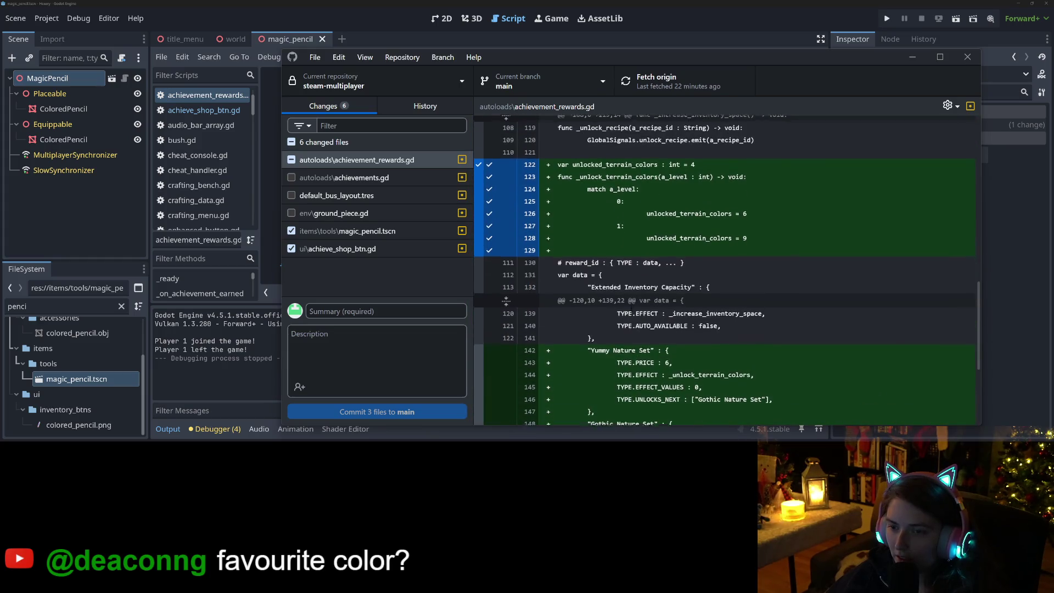
scroll(482, 213, "down", 1)
scroll(481, 213, "up", 2)
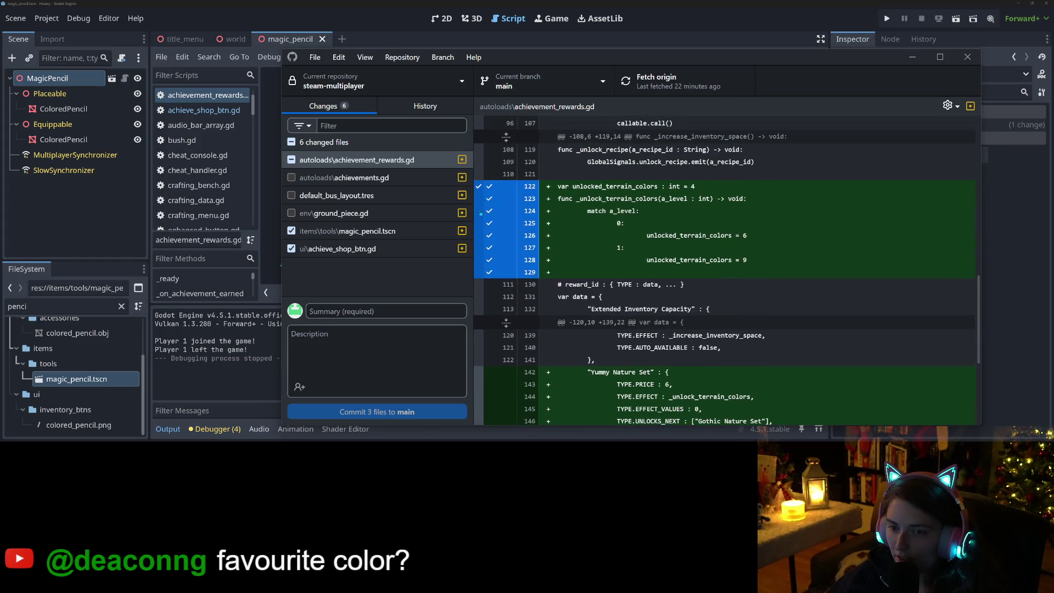
scroll(618, 331, "down", 5)
scroll(618, 331, "up", 3)
scroll(618, 331, "down", 3)
scroll(739, 386, "up", 8)
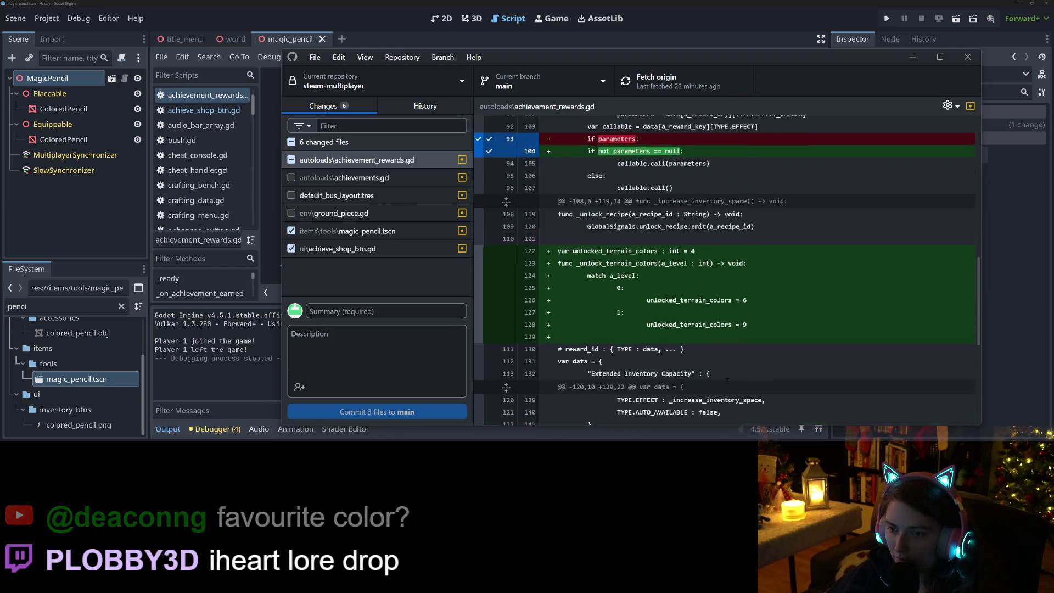
scroll(573, 284, "up", 5)
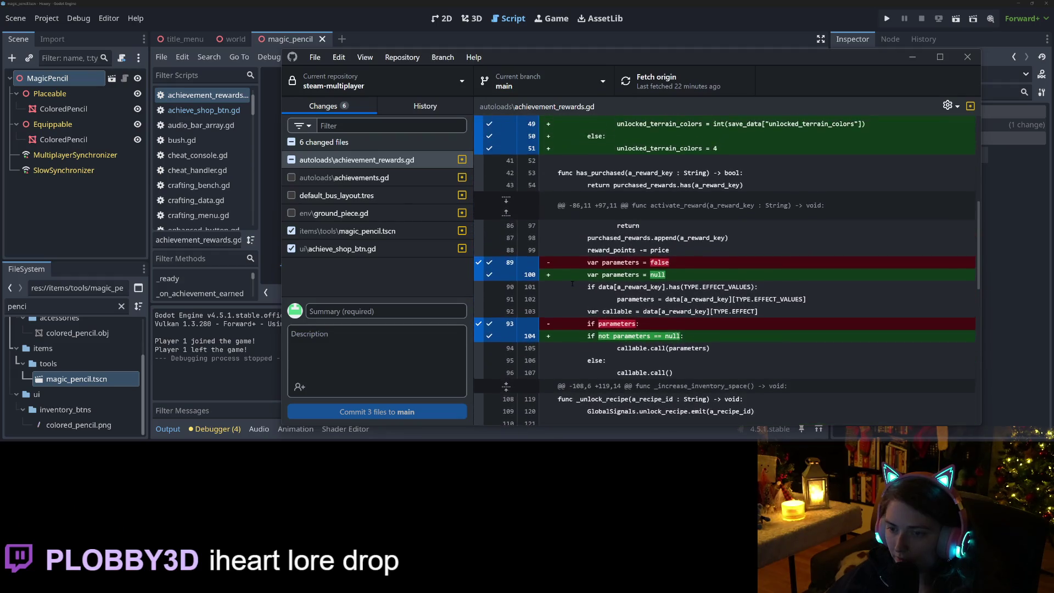
left_click(481, 233)
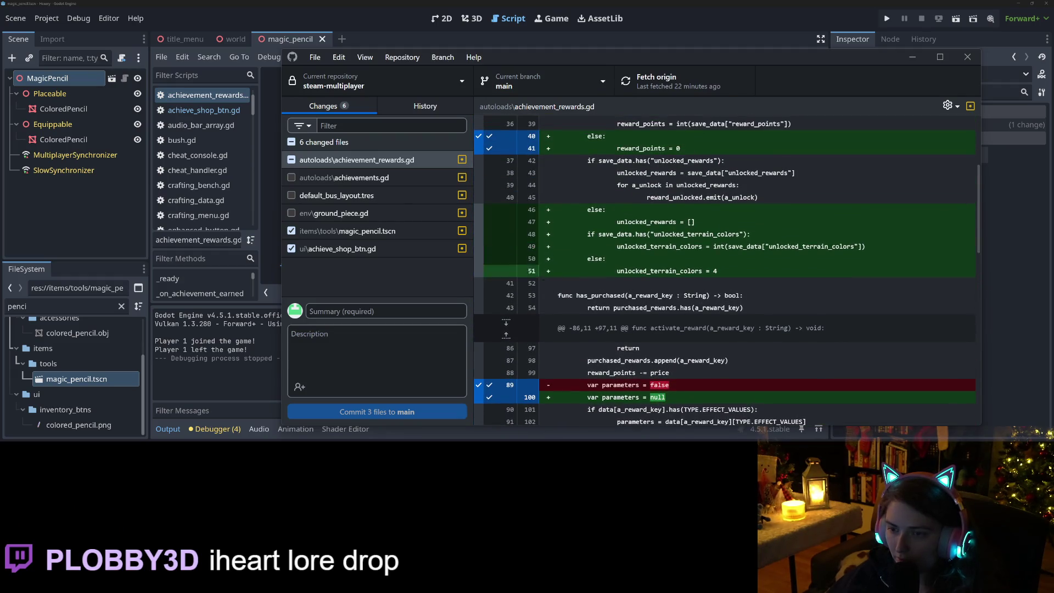
Step: Re-include lines 46–47 and commit three files to main with summary 'minor fixesachis and te rename'
scroll(561, 296, "up", 3)
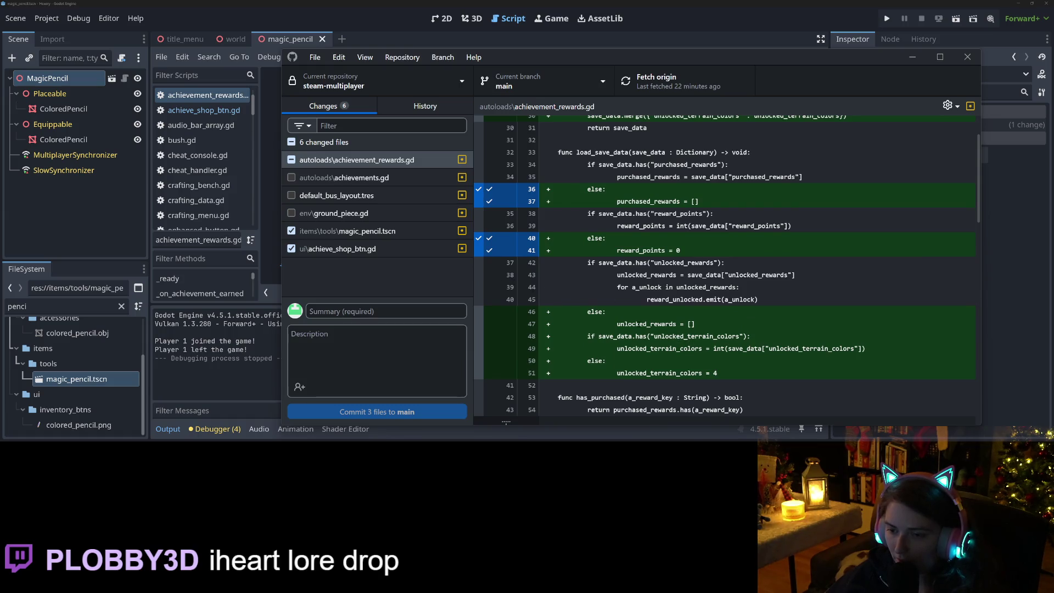
left_click(497, 311)
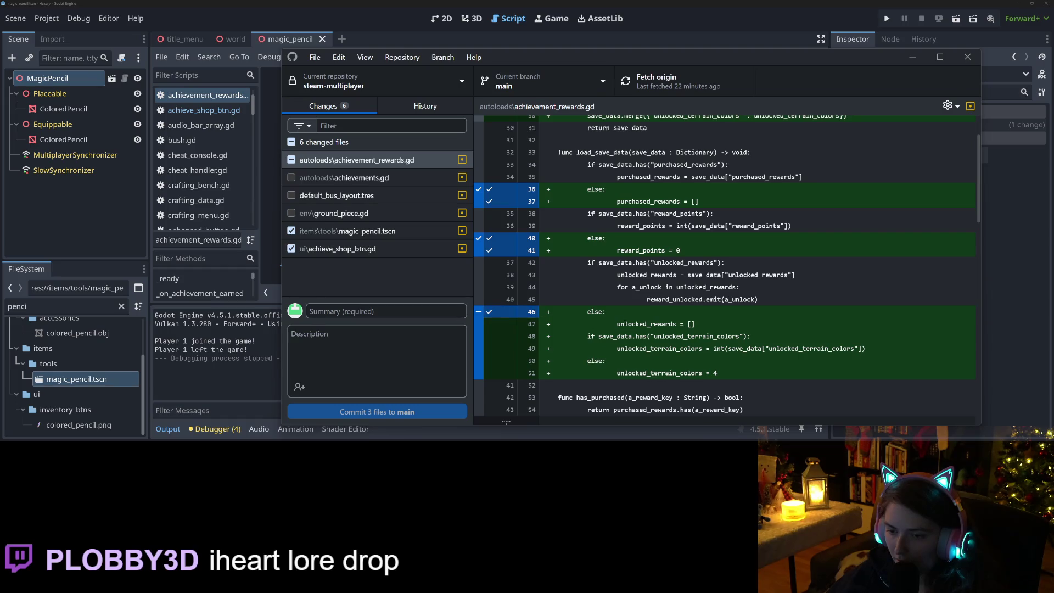
left_click(497, 323)
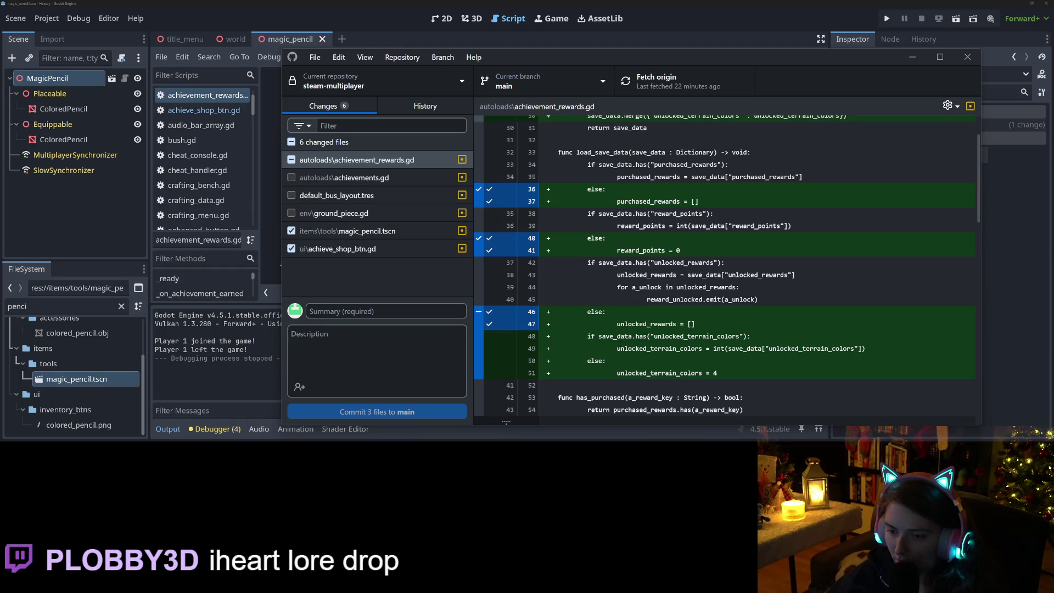
scroll(675, 353, "up", 2)
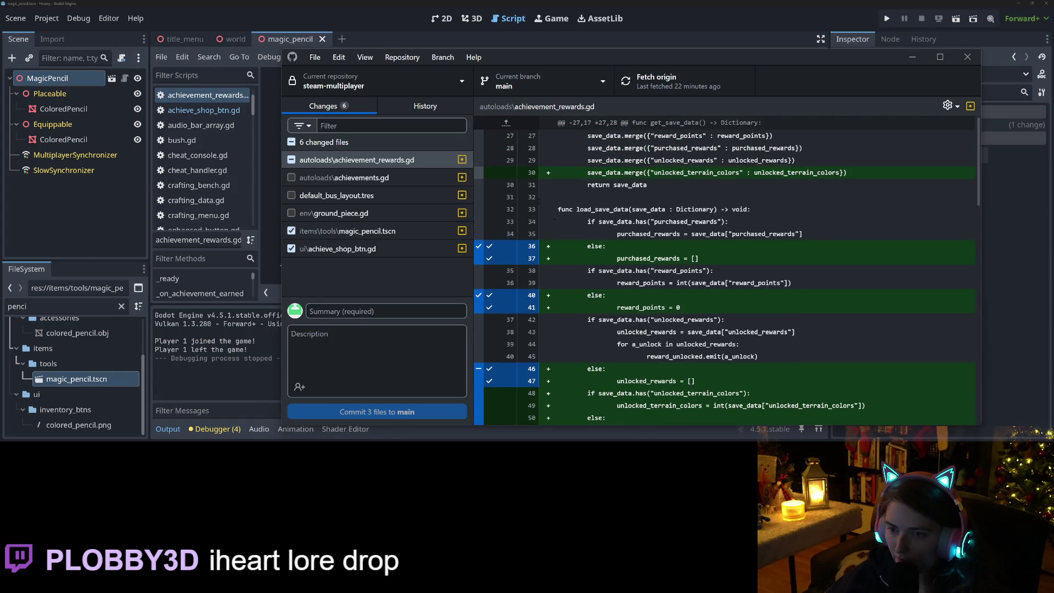
scroll(669, 270, "down", 10)
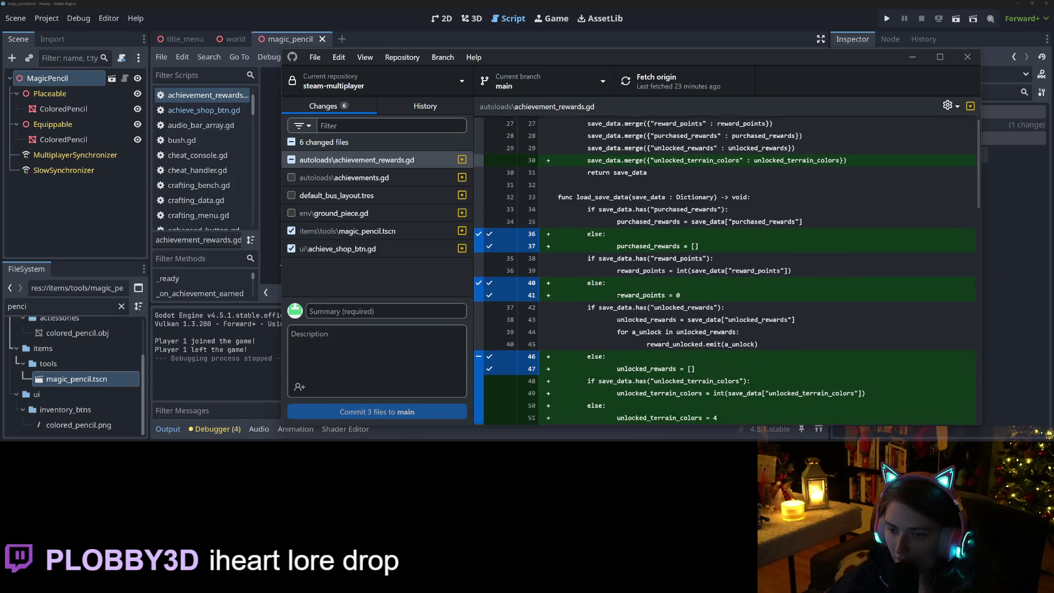
scroll(725, 269, "down", 10)
left_click(387, 309)
type("minor ")
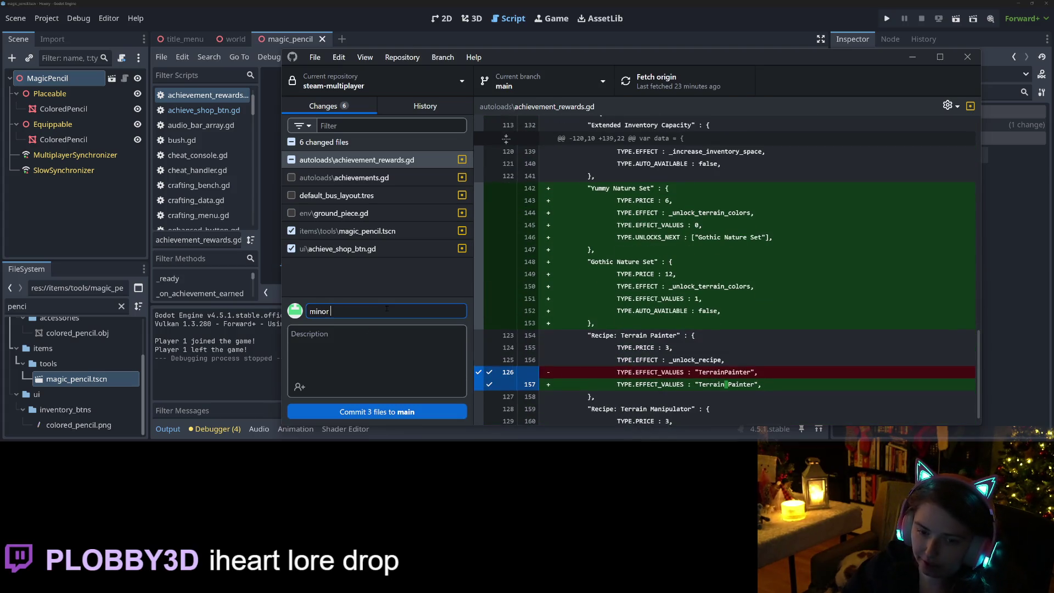
type("fixesachi")
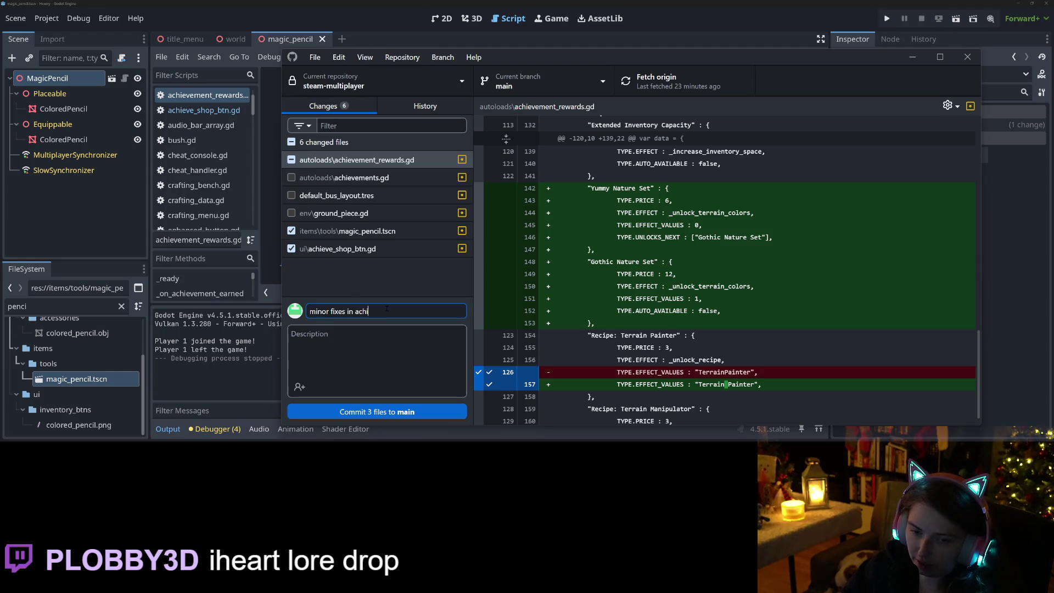
type("s and terrain painte")
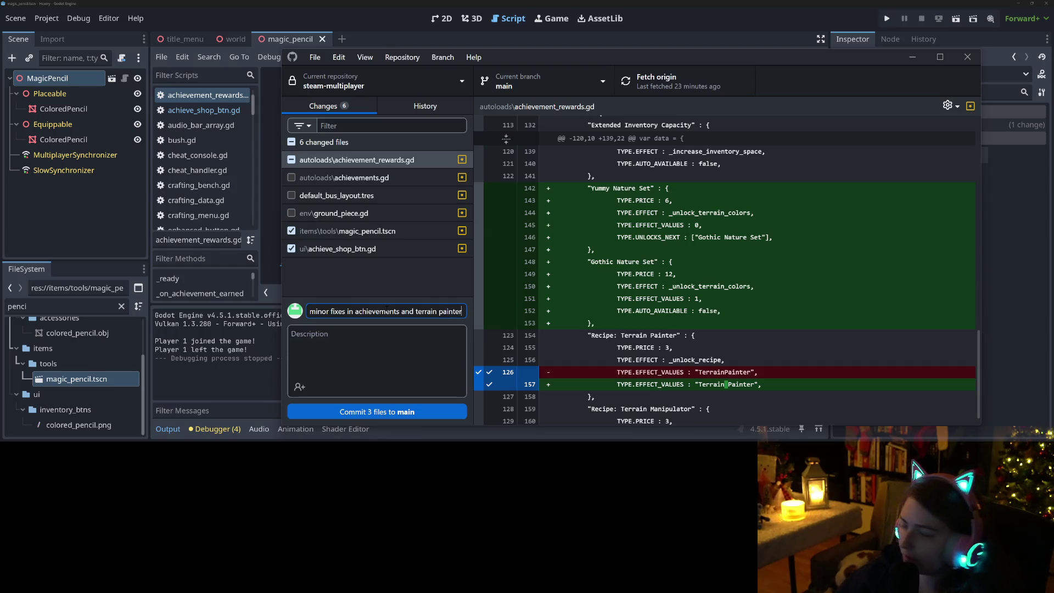
type(" rename")
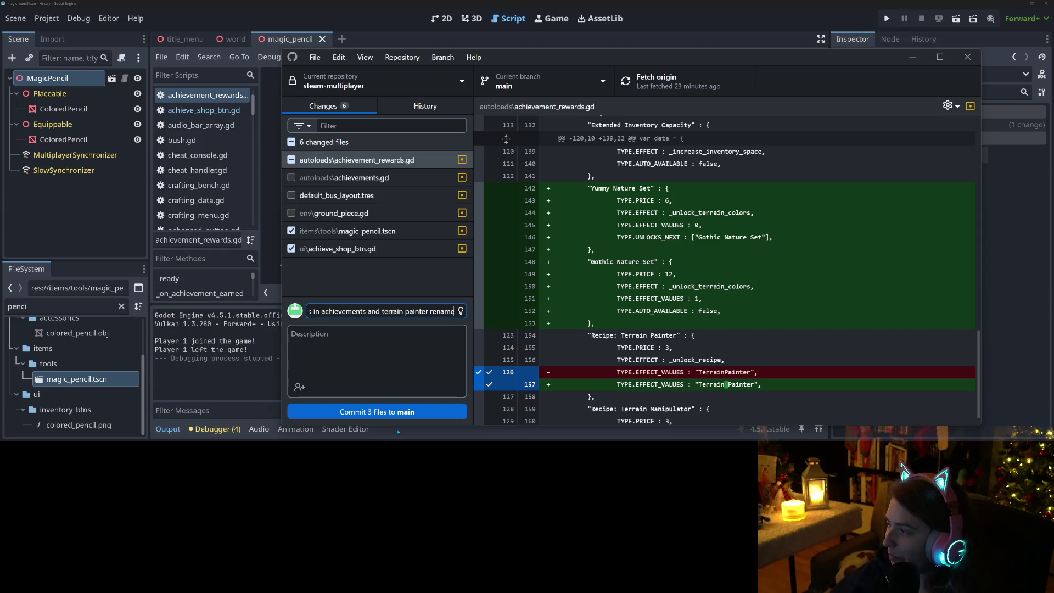
left_click(390, 412)
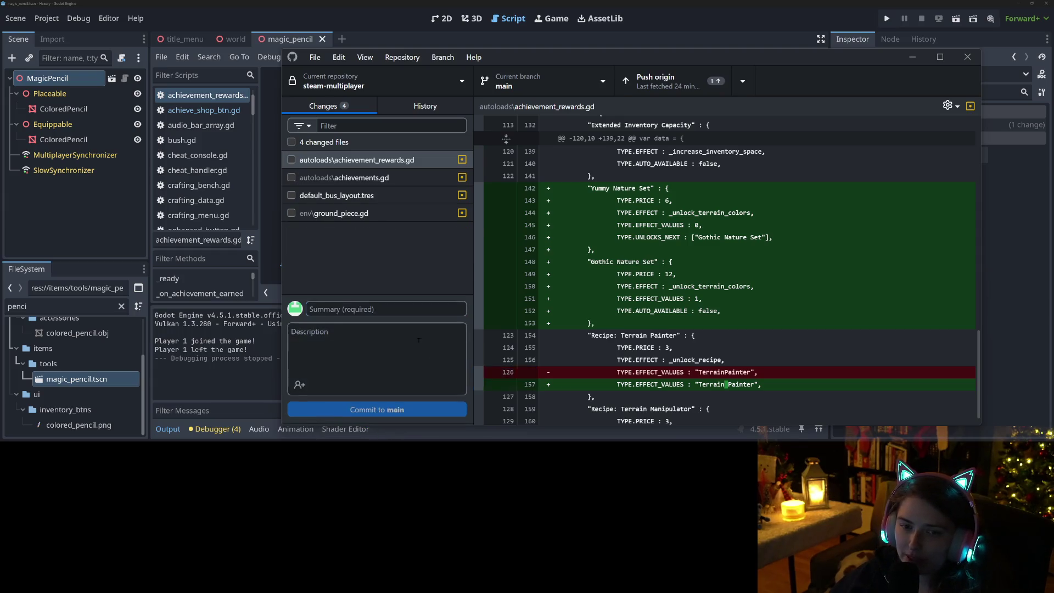
Step: Include the remaining achievement_rewards.gd changes and ground_piece.gd, reviewing achievements.gd along the way
left_click(291, 160)
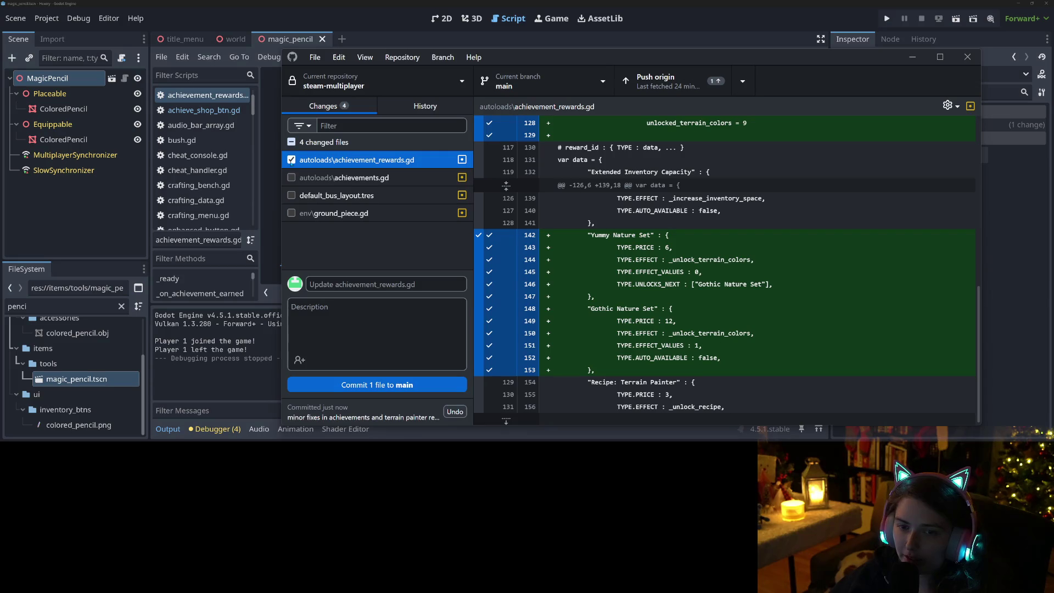
scroll(772, 233, "up", 8)
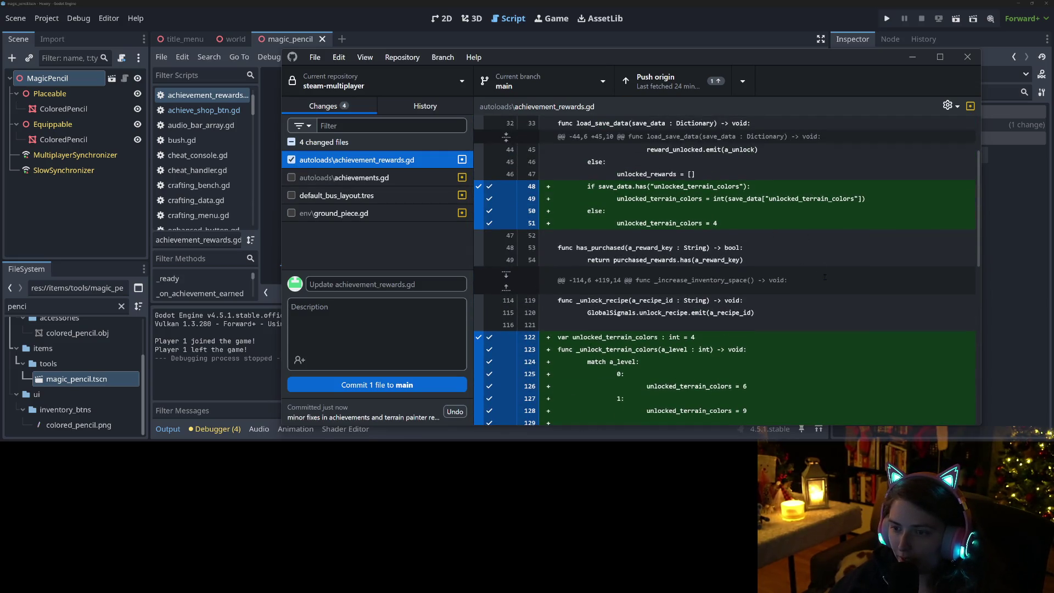
scroll(824, 277, "down", 8)
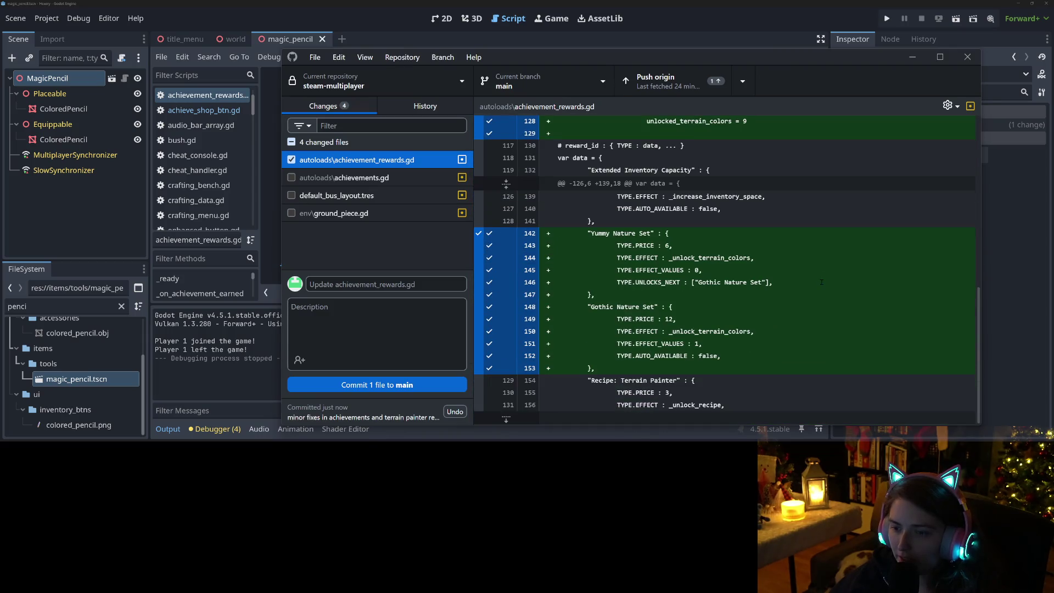
left_click(349, 177)
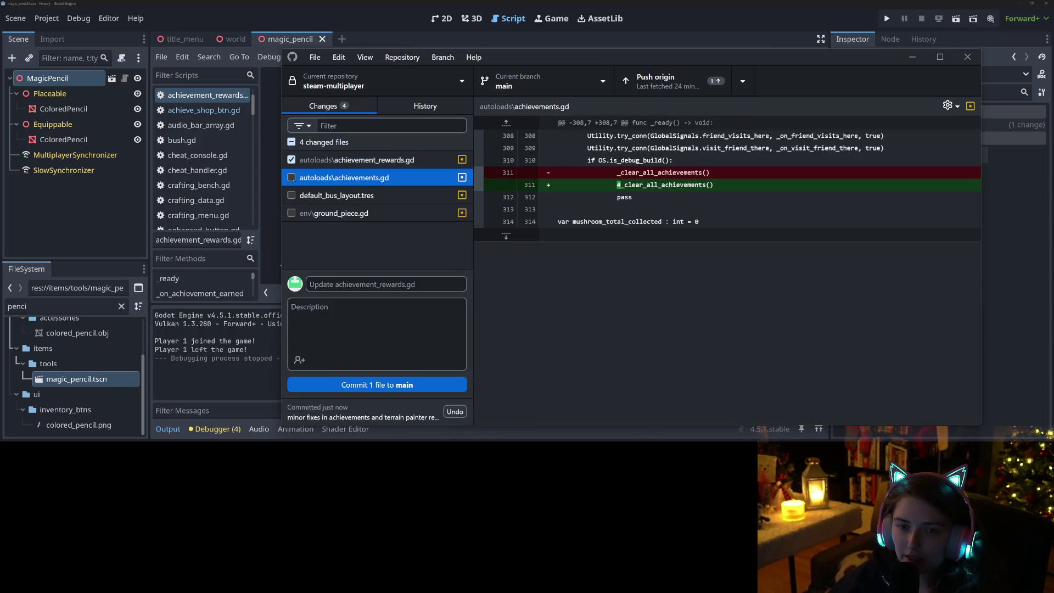
left_click(327, 213)
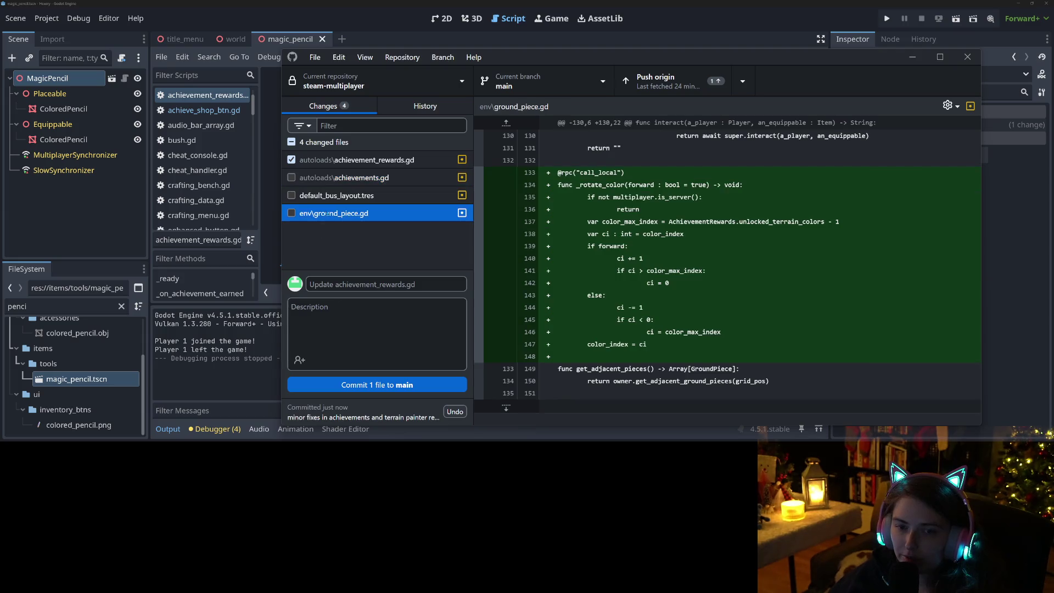
left_click(292, 213)
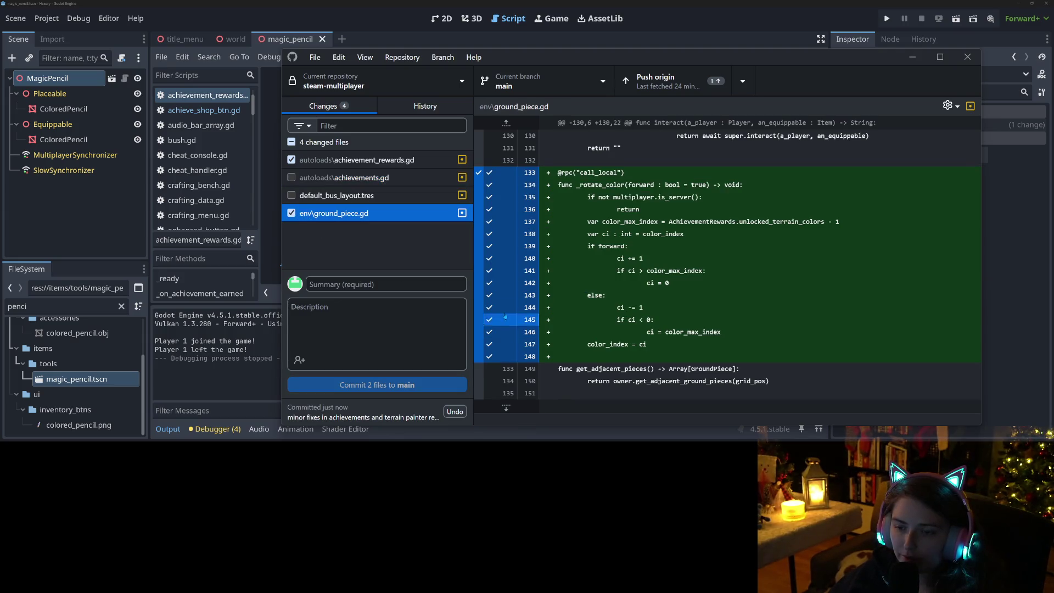
Step: Commit the two files with a summary ending 'unlock to get more', then push to origin
left_click(422, 284)
type("a")
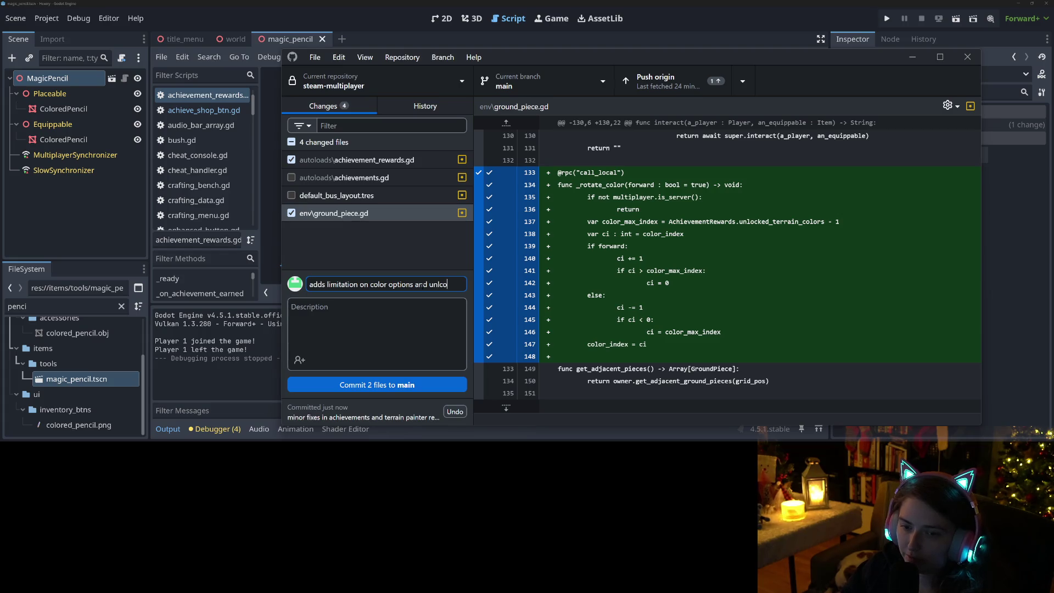
type("to get mro")
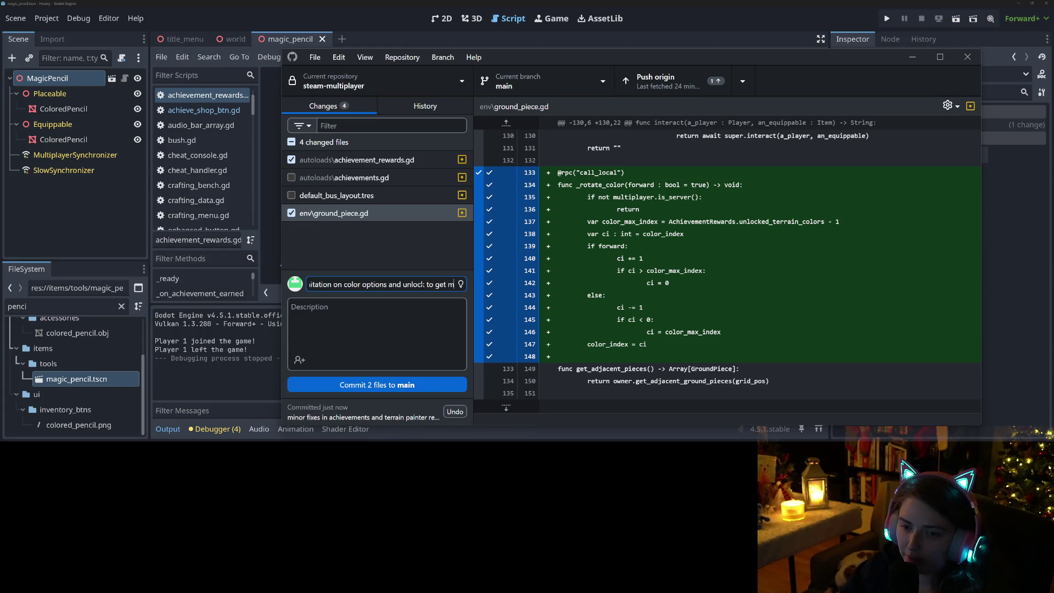
key("BackSpace")
key("BackSpace")
type("ore")
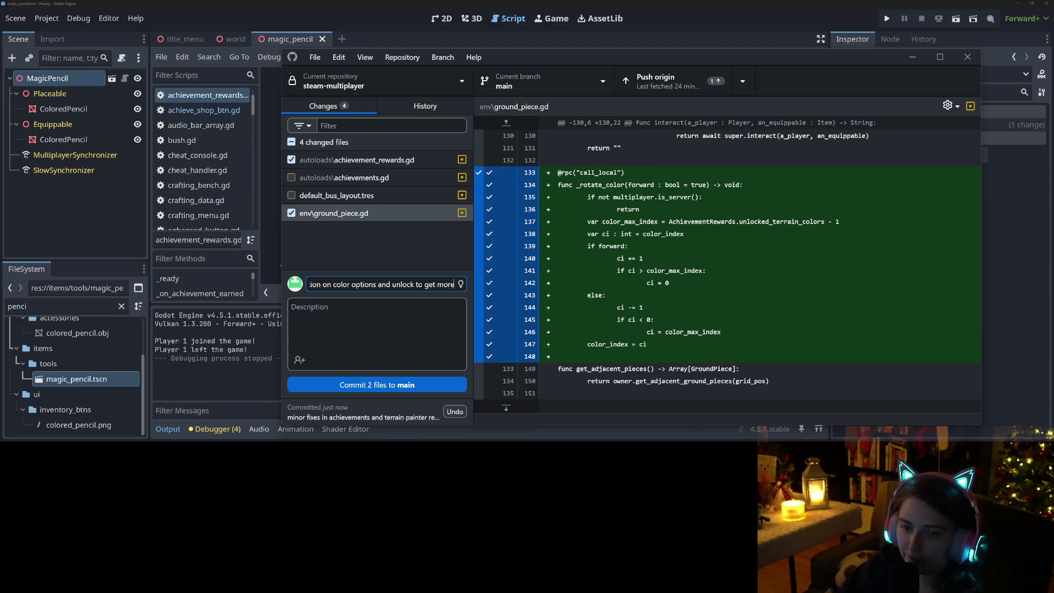
left_click(415, 386)
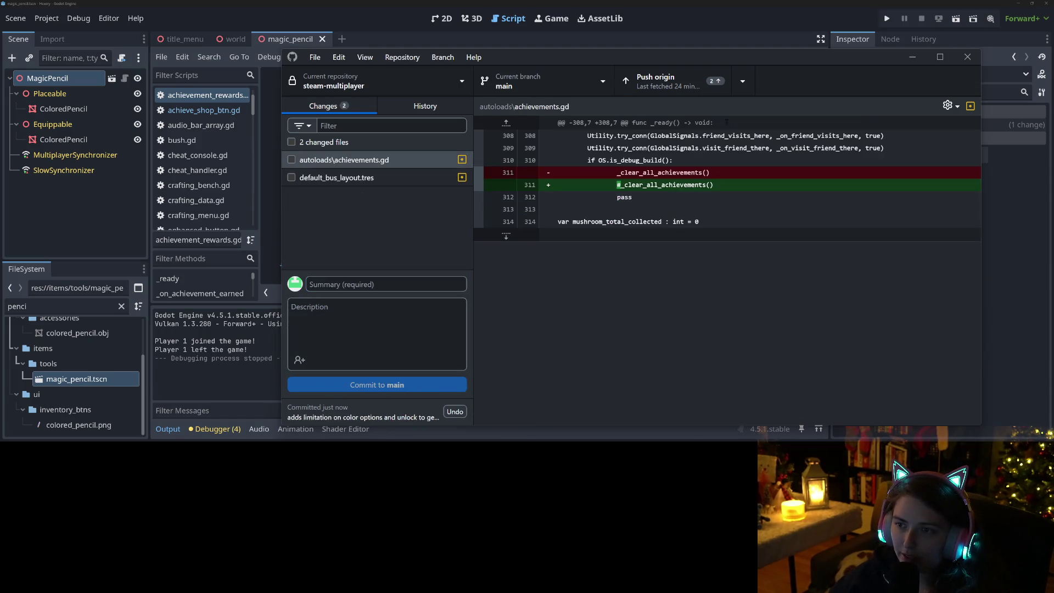
left_click(682, 88)
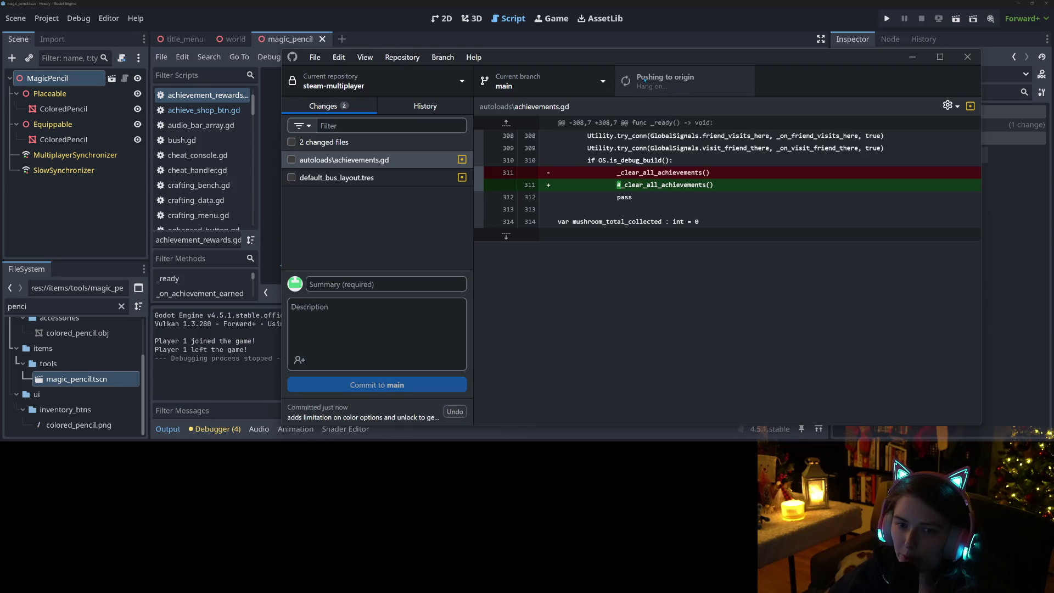
Step: Switch back to the Godot script editor while the push to origin finishes
left_click(696, 3)
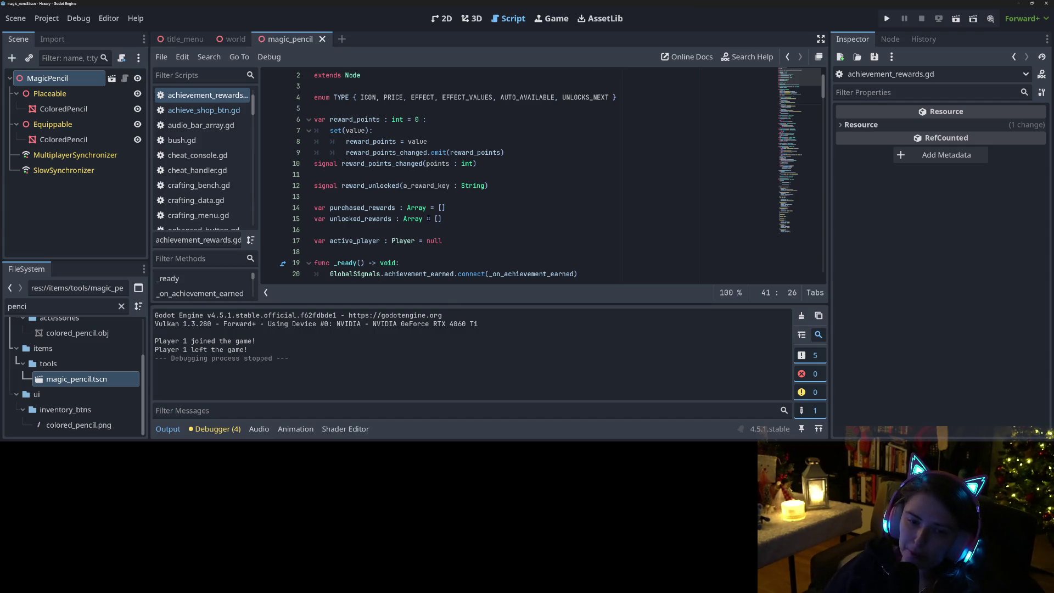
Step: Scroll to the end of achievement_rewards.gd, then switch to the Blender Forest_Nature_Pack file
scroll(429, 225, "down", 3)
scroll(429, 225, "down", 2)
scroll(445, 259, "down", 20)
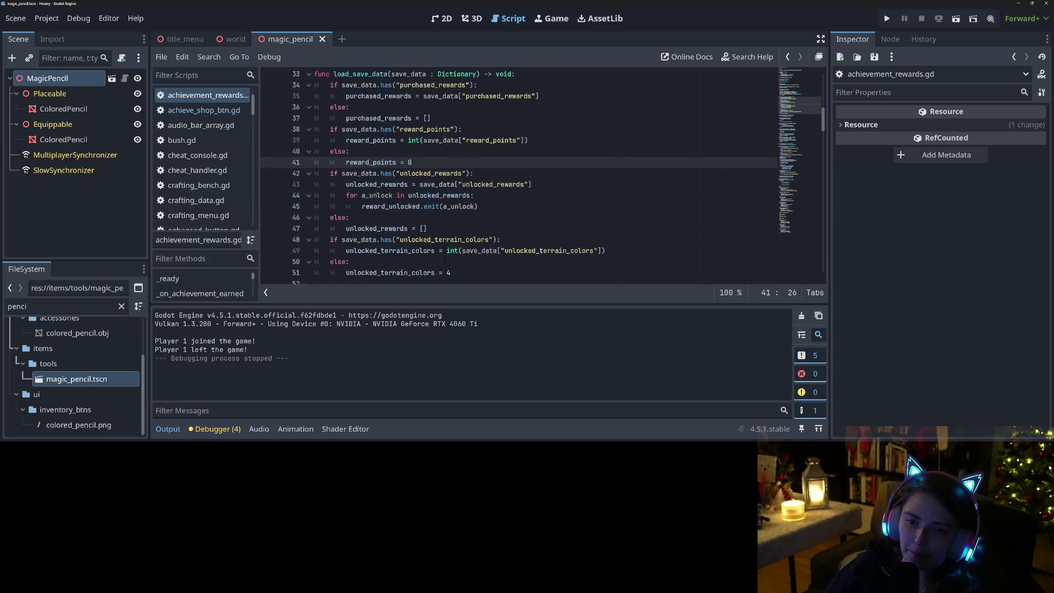
scroll(444, 263, "down", 20)
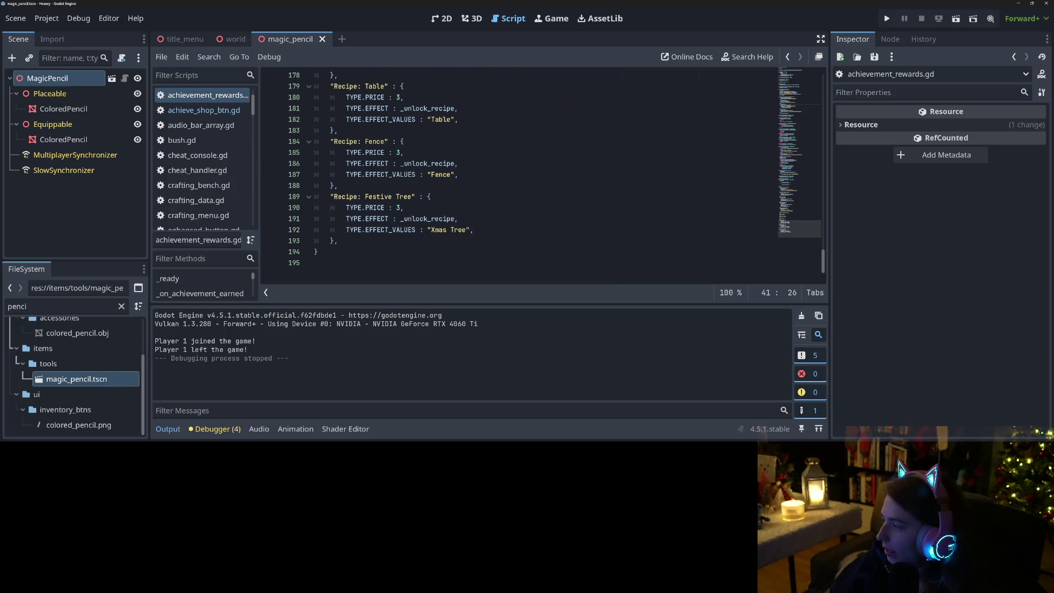
key("alt+Tab")
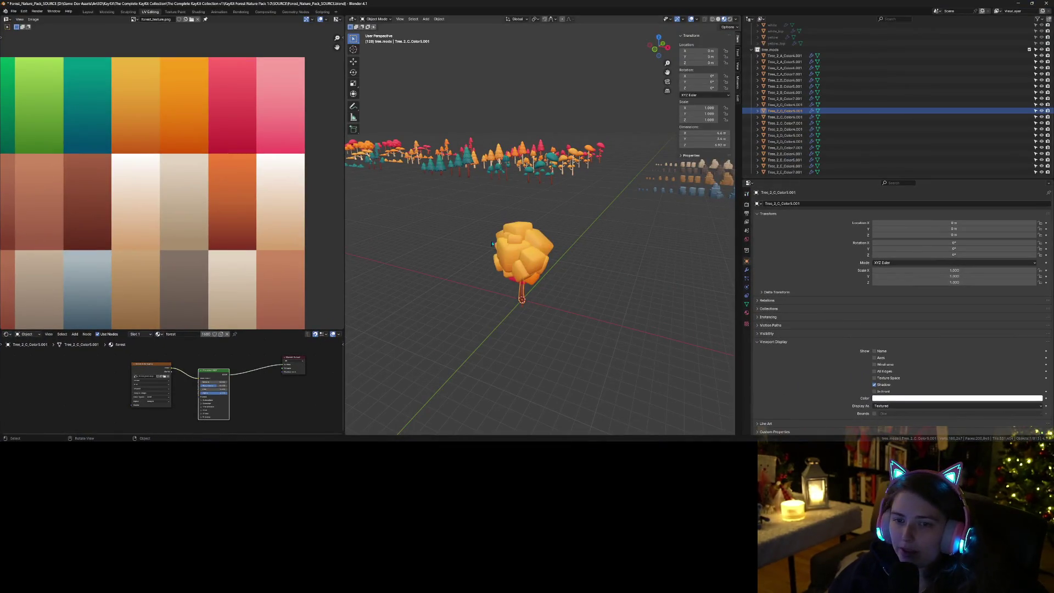
Step: Exclude the tree.mods collection from the scene after viewing the tree rows
scroll(488, 273, "down", 8)
left_click_drag(488, 273, 582, 299)
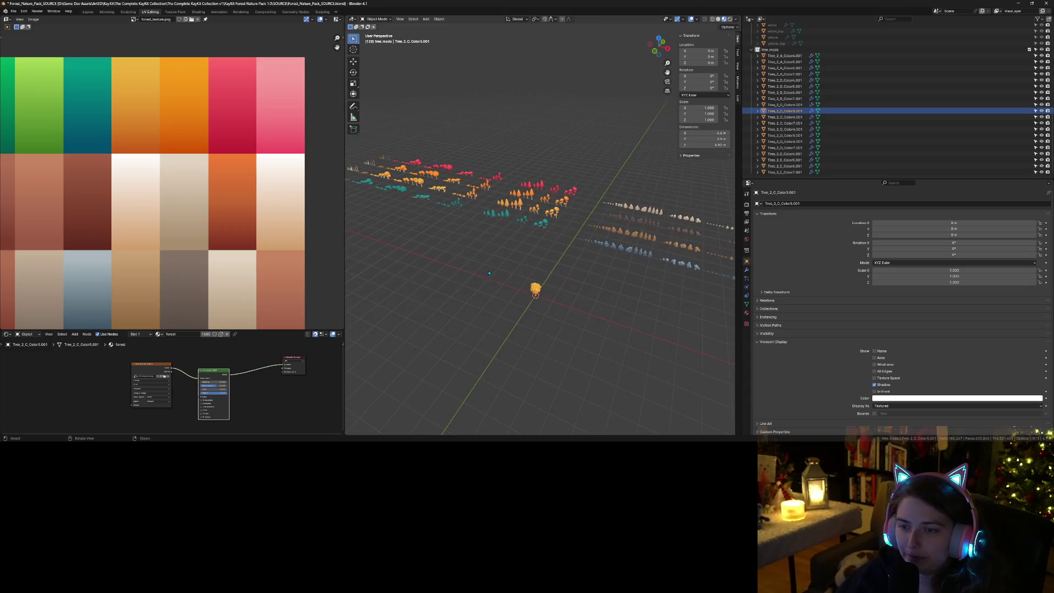
scroll(630, 318, "up", 10)
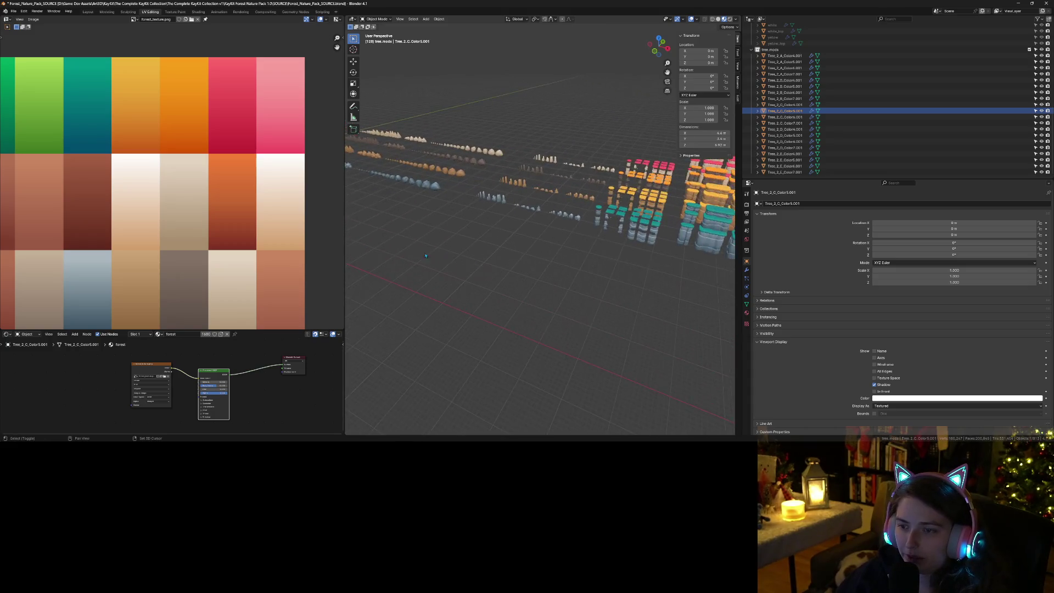
scroll(527, 305, "down", 3)
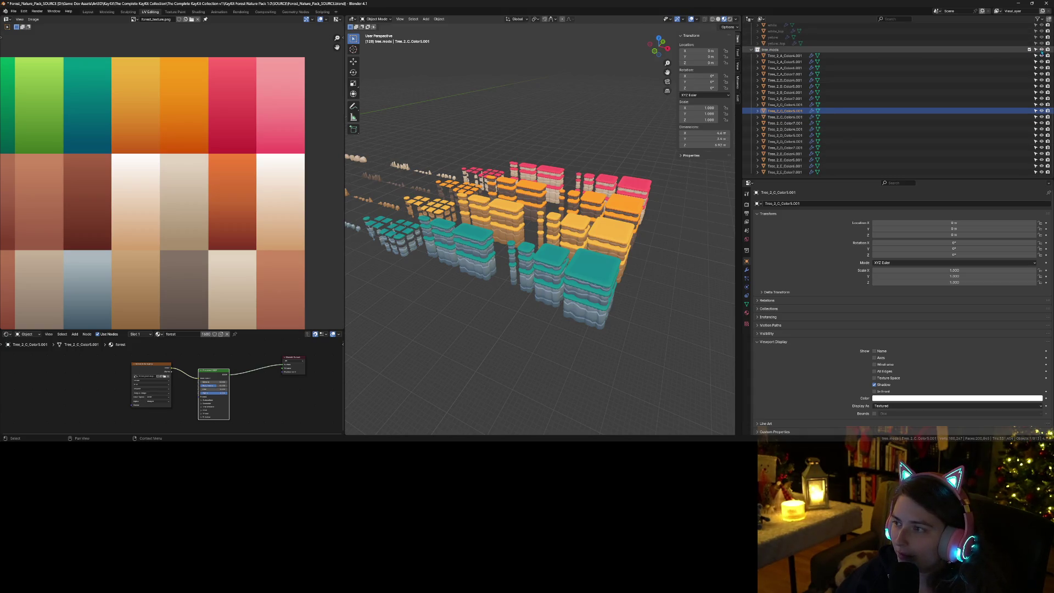
left_click(1030, 50)
Step: Re-include terrain_mods and duplicate the brown and brown_top terrain pieces
scroll(786, 92, "up", 5)
scroll(785, 92, "down", 1)
left_click(1031, 50)
left_click(773, 56)
left_click(776, 61, "shift")
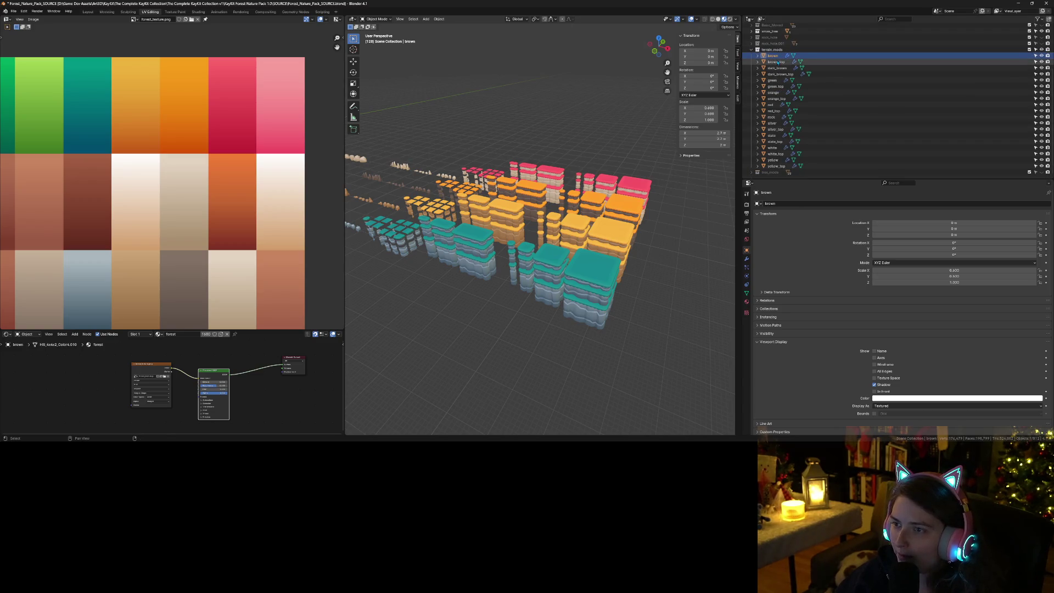
key("shift+d")
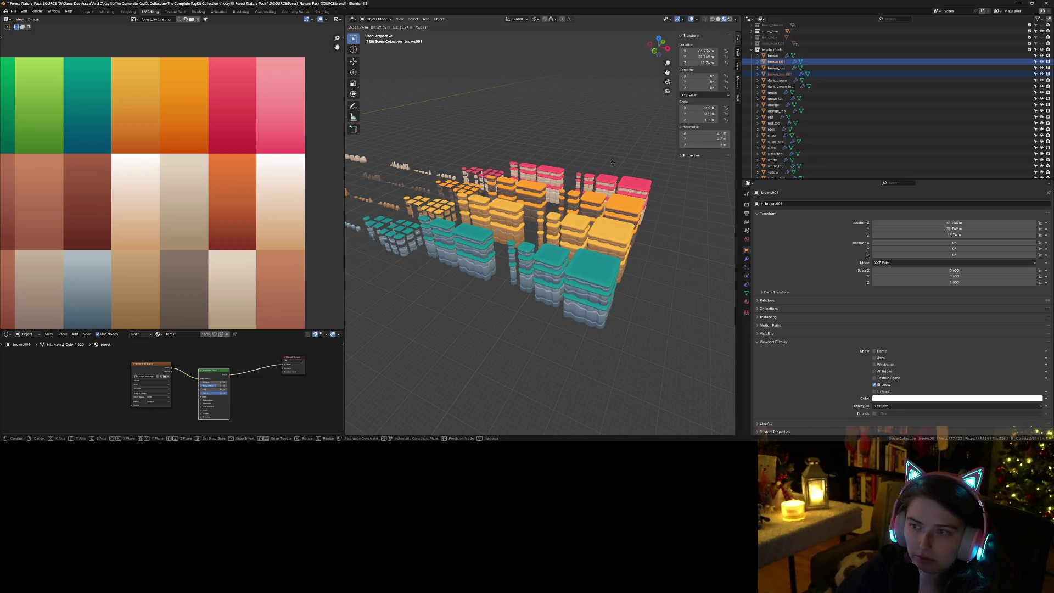
Step: Keep the duplicates in place and shift their UV island vertically by 0.25
right_click(652, 235)
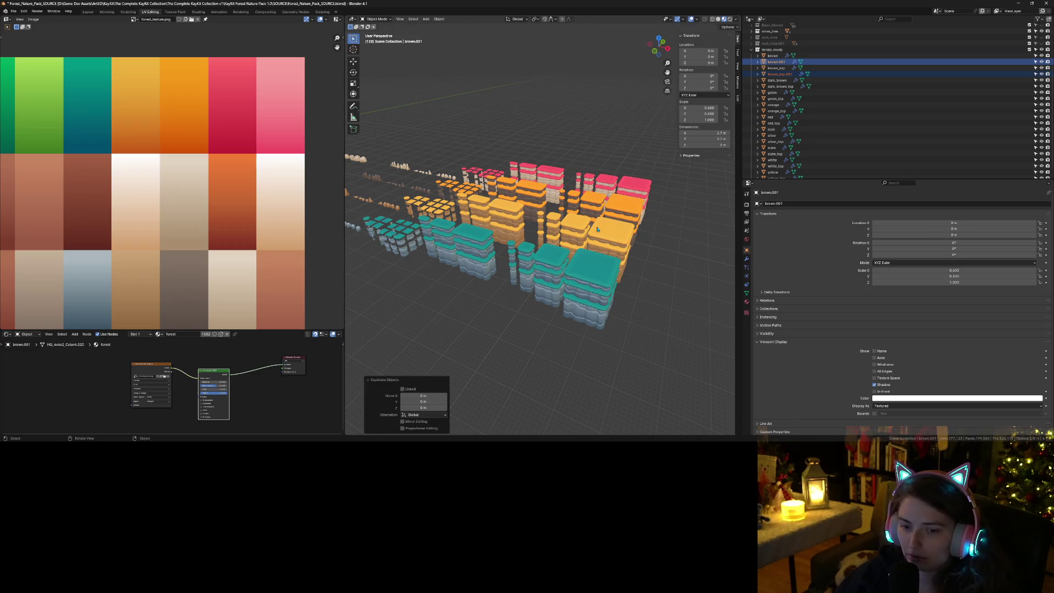
key("Tab")
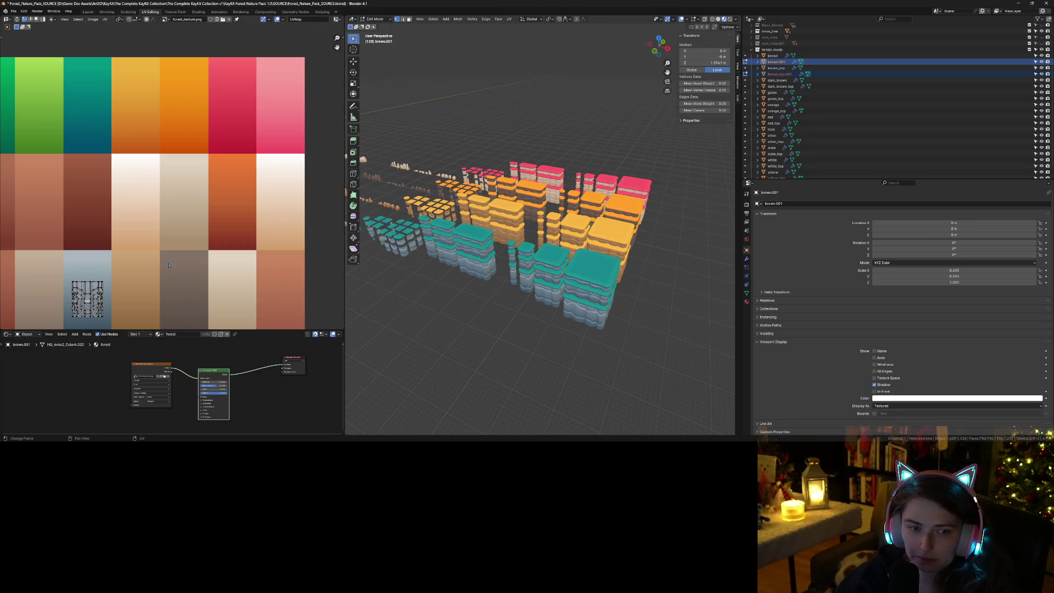
scroll(169, 265, "down", 3)
scroll(209, 264, "up", 1)
scroll(247, 261, "down", 1)
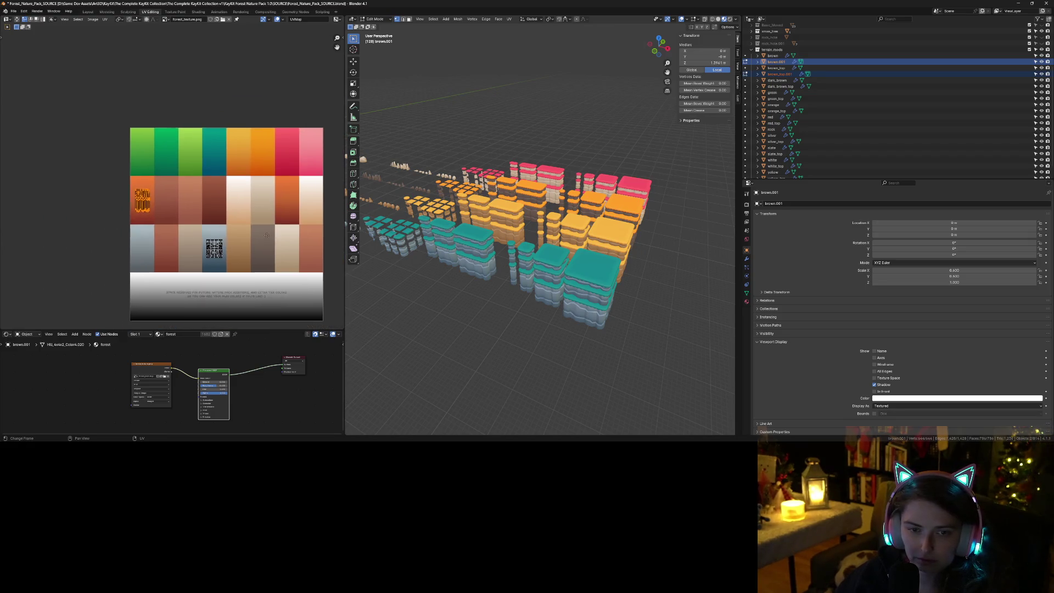
scroll(220, 234, "right", 5)
key("g")
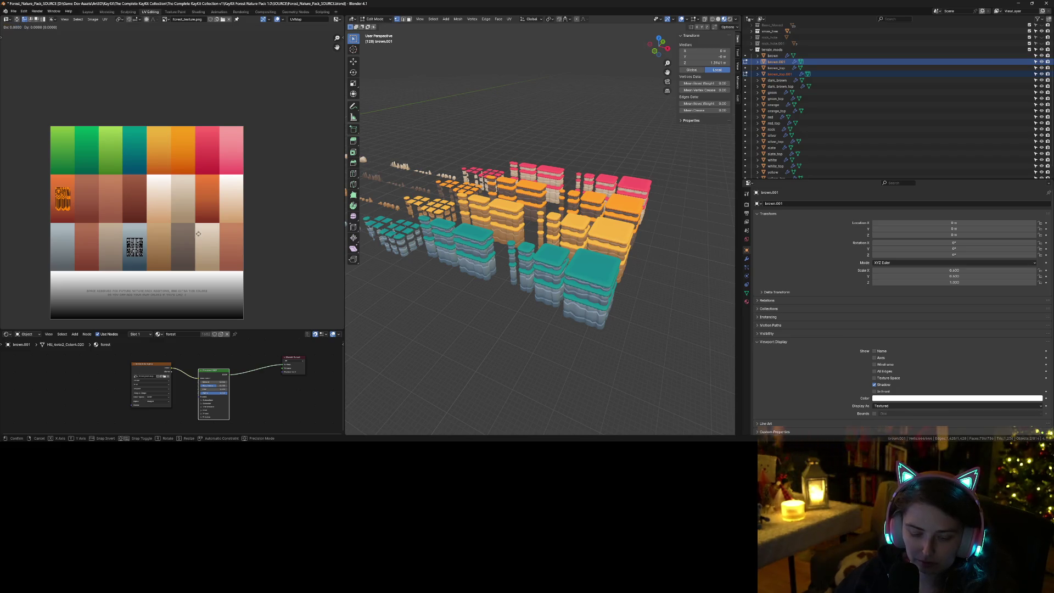
key("y")
key("1")
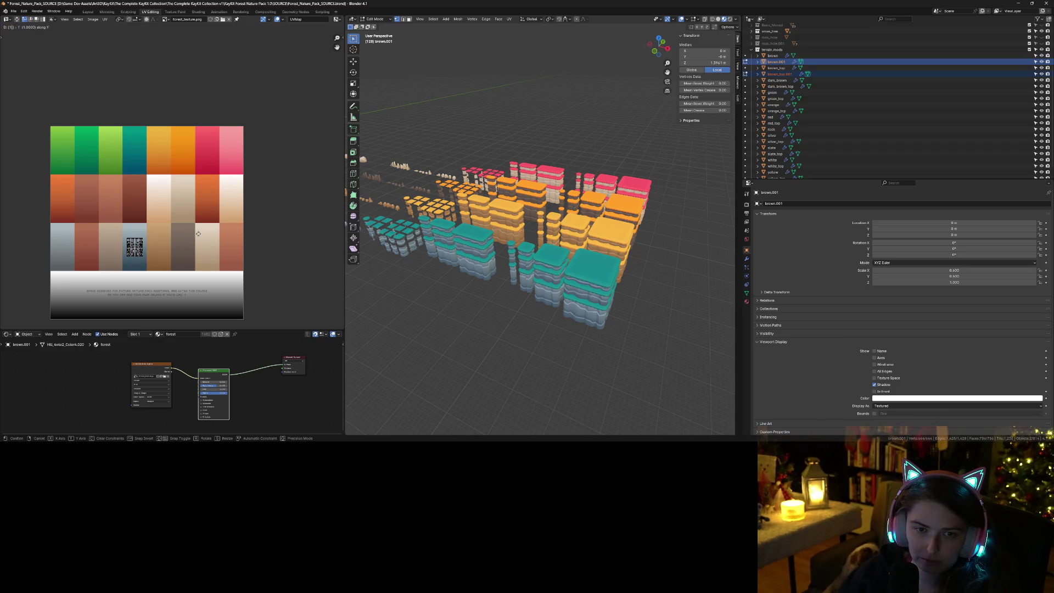
key("BackSpace")
type(".1")
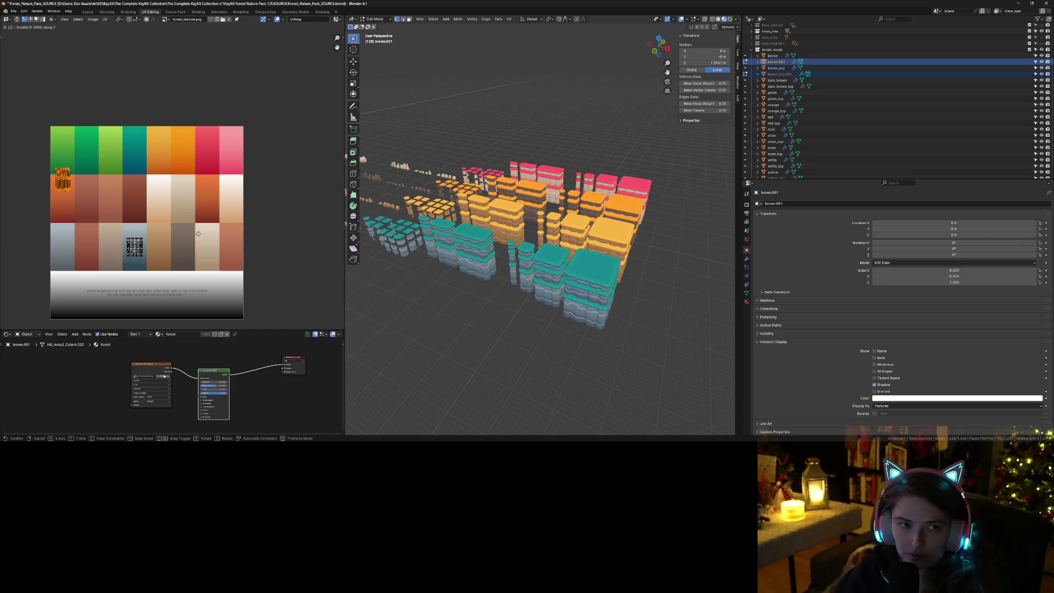
key("BackSpace")
type("25")
key("Return")
Step: Slide the UV island horizontally onto the pink swatch and save the blend file
key("g")
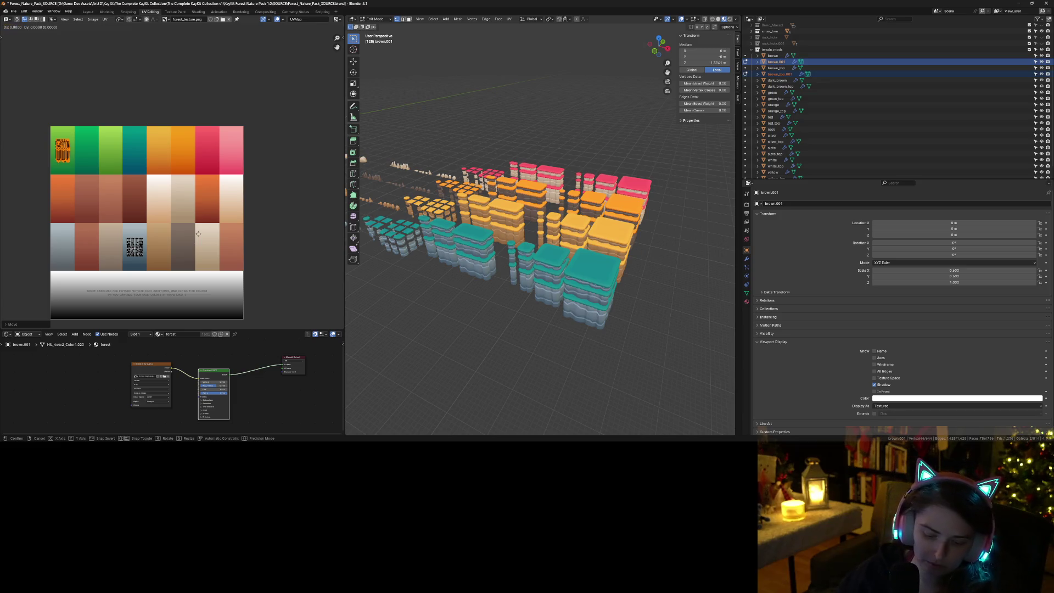
key("x")
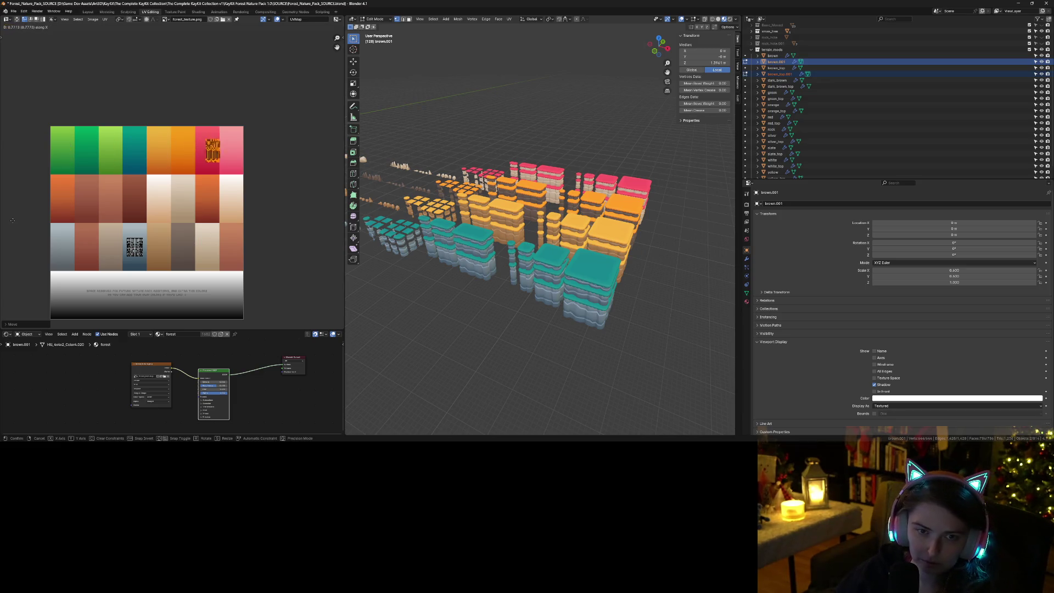
key("Return")
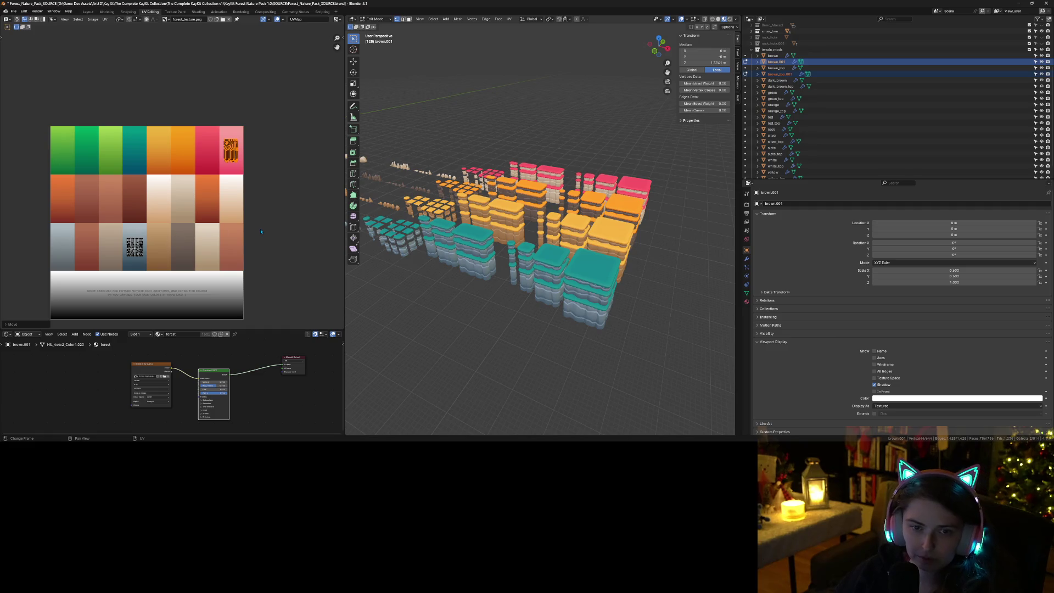
key("alt+a")
key("ctrl+s")
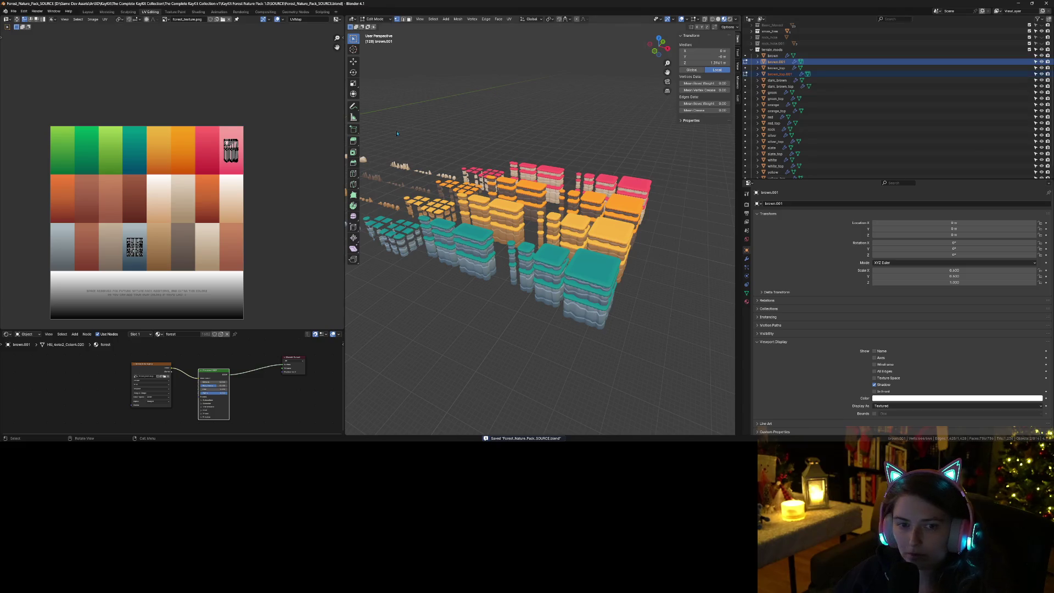
key("Tab")
Step: Rename the duplicates to pink and pink_top and save the Blender file
double_click(776, 62)
scroll(776, 97, "up", 3)
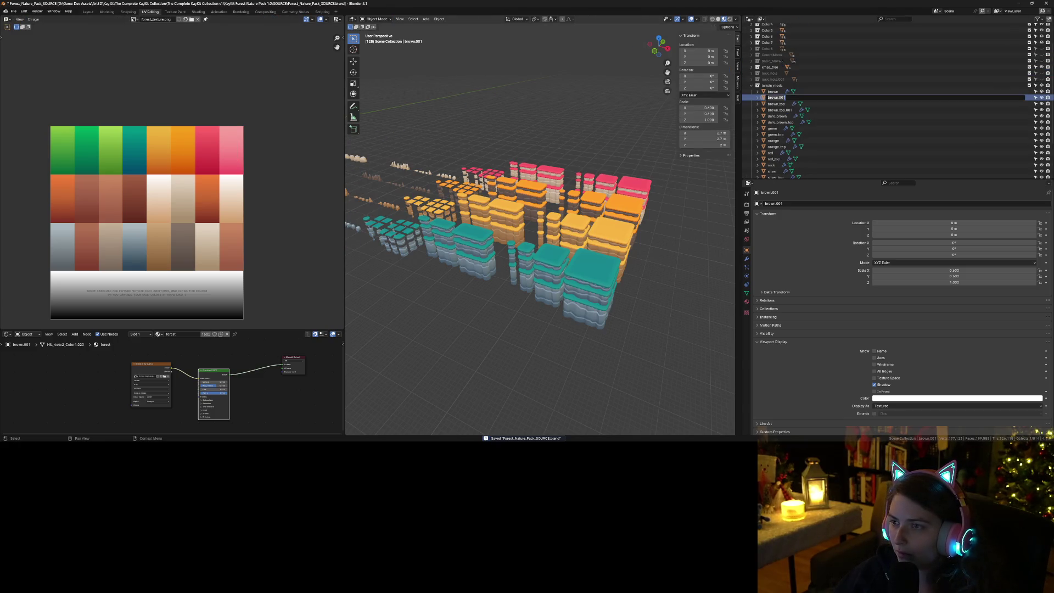
type("k")
key("Return")
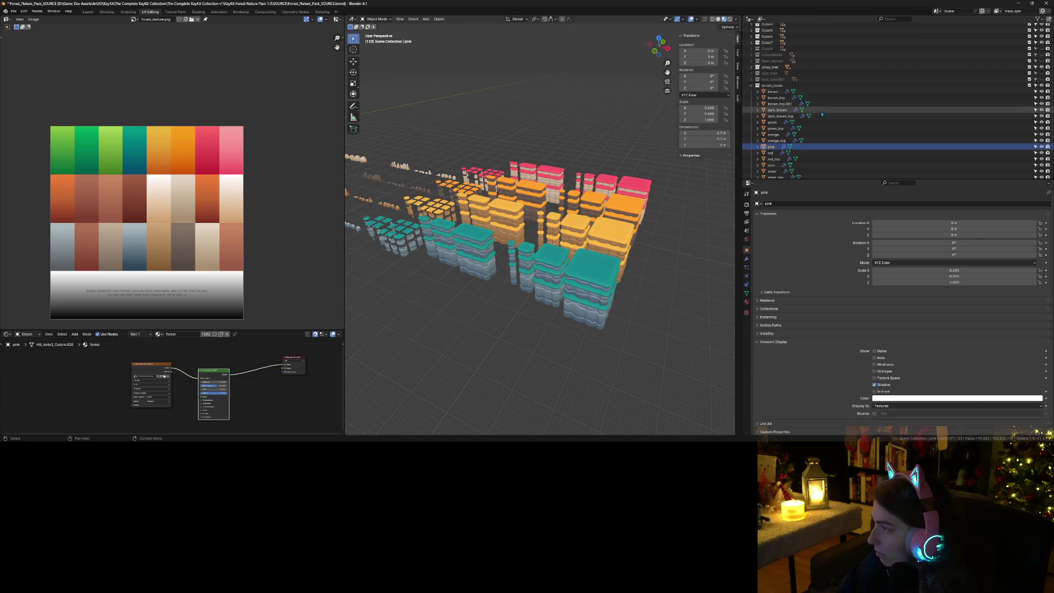
double_click(780, 103)
scroll(780, 103, "down", 1)
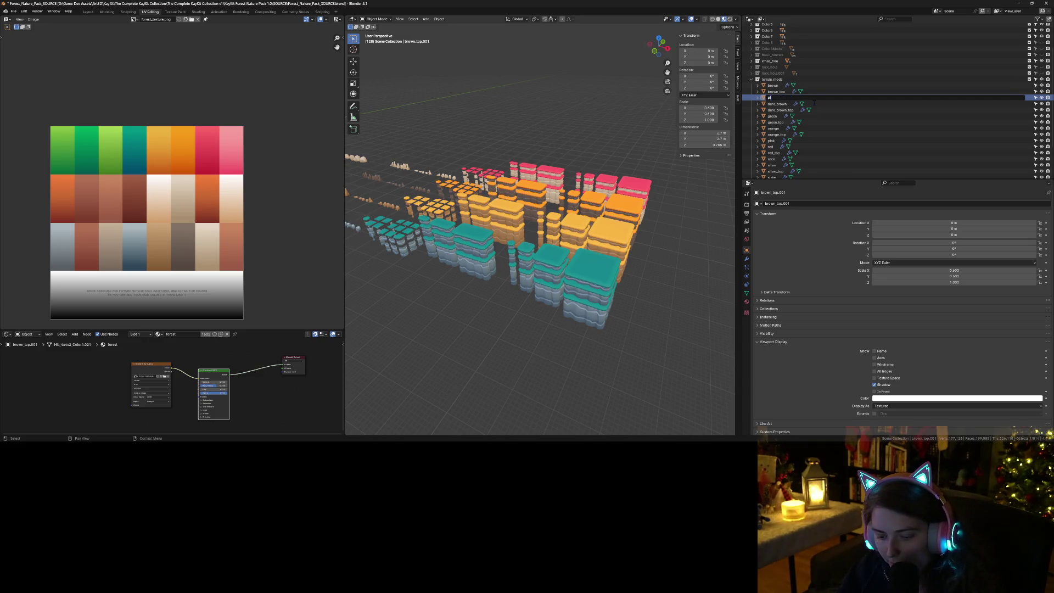
key("Return")
key("ctrl+s")
Step: Batch-export pink and pink_top as OBJ files into the terrain pieces folder
left_click(772, 134, "ctrl")
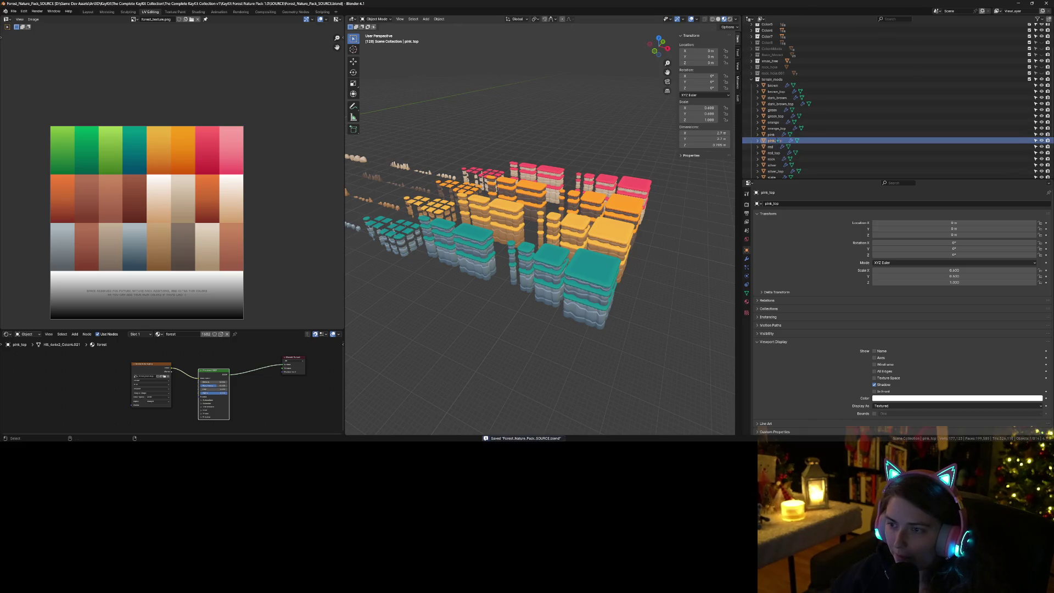
left_click(14, 11)
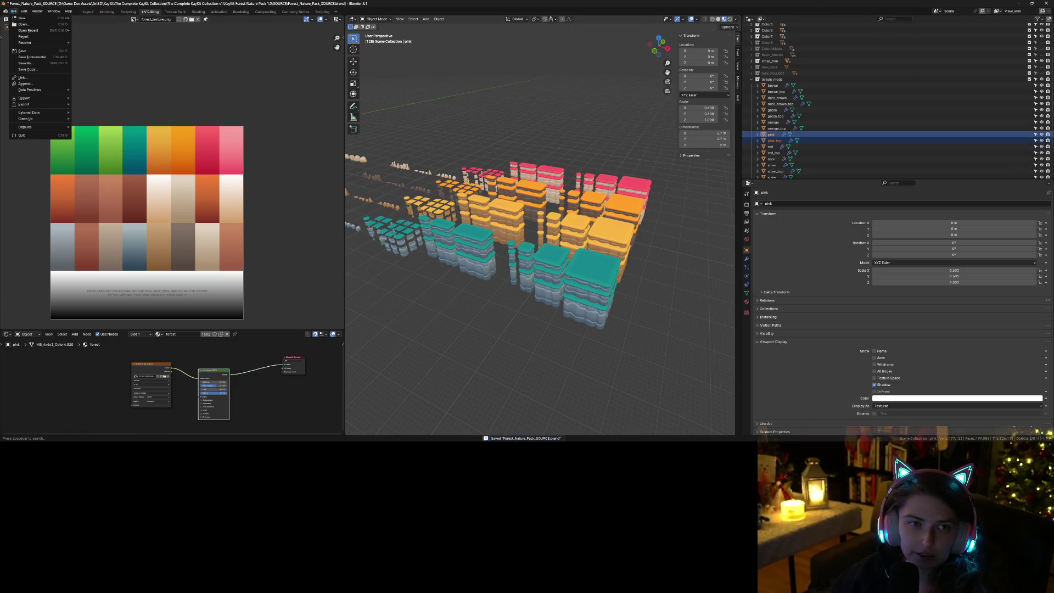
mouse_move(44, 104)
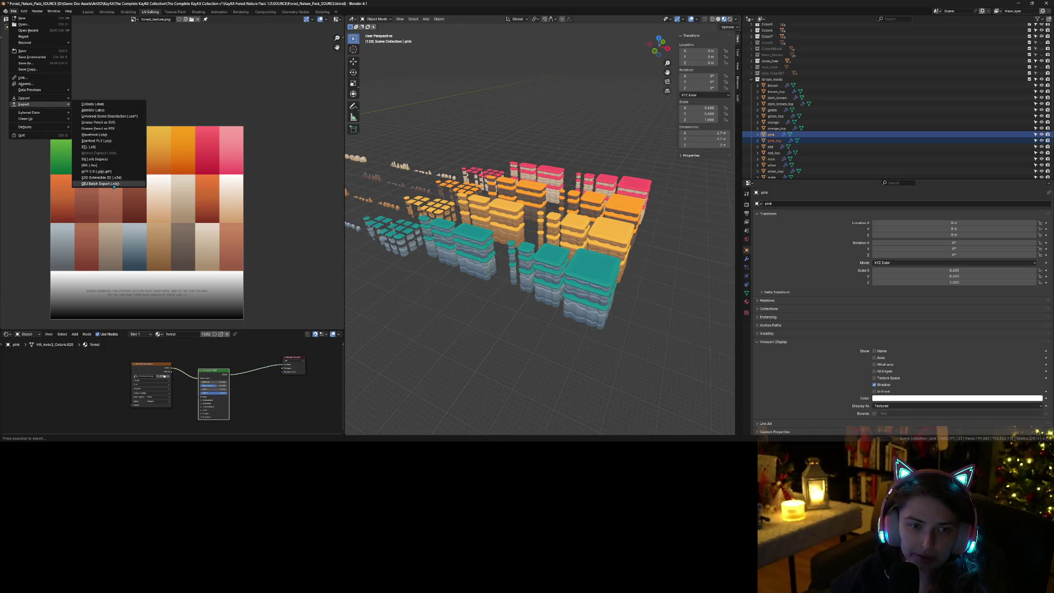
left_click(114, 183)
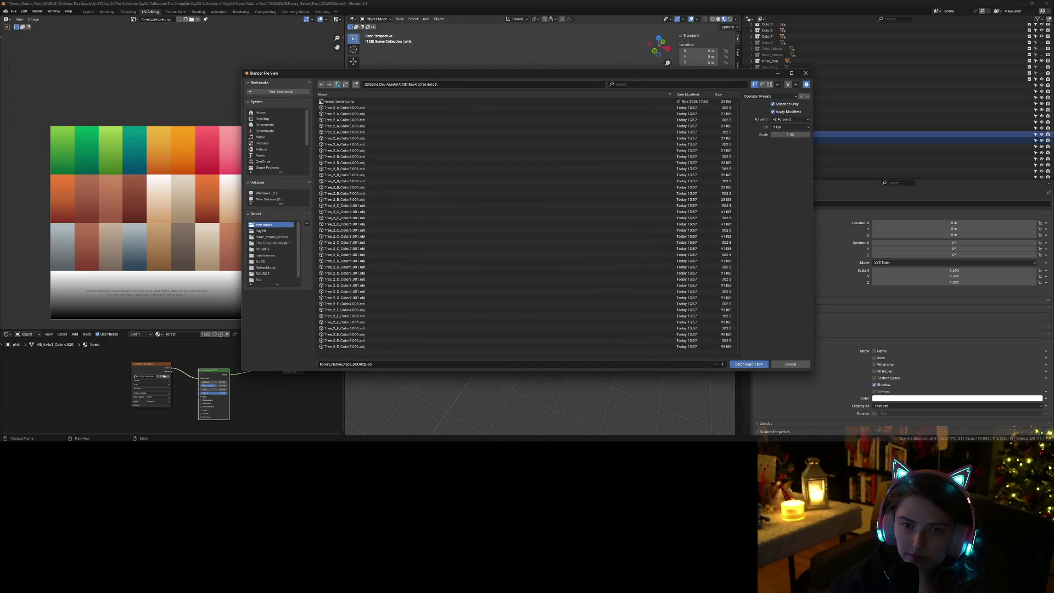
left_click(338, 84)
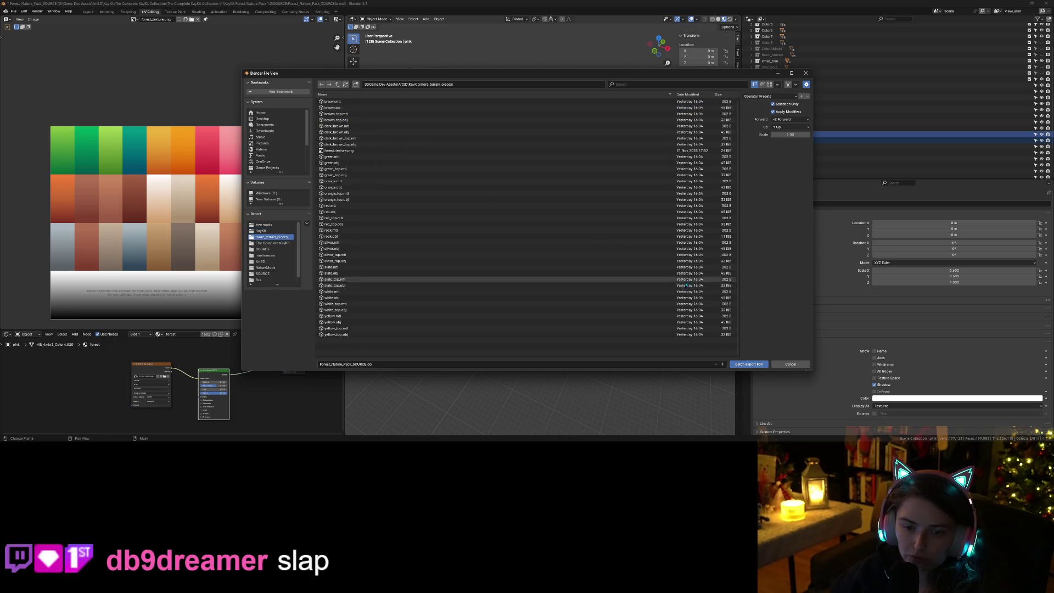
left_click(758, 365)
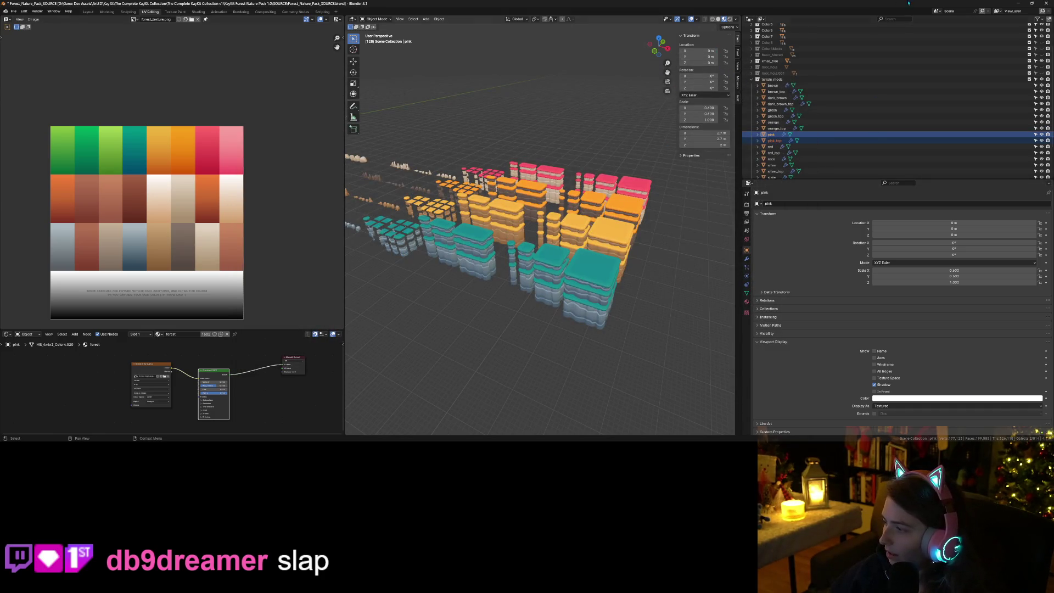
left_click(1018, 4)
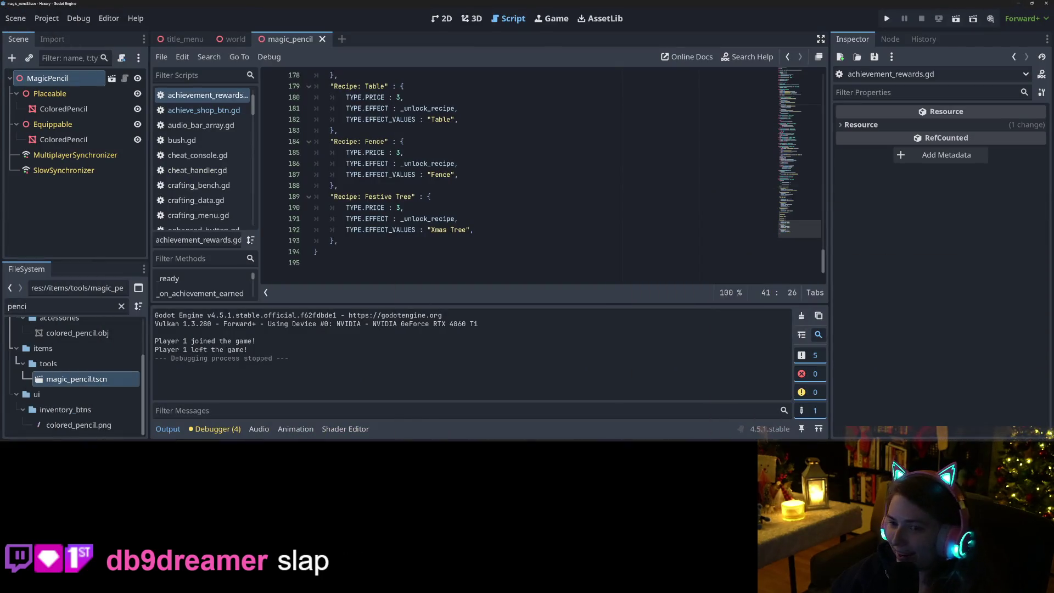
Step: Run the Hexery project from the Godot editor with F5
key("F5")
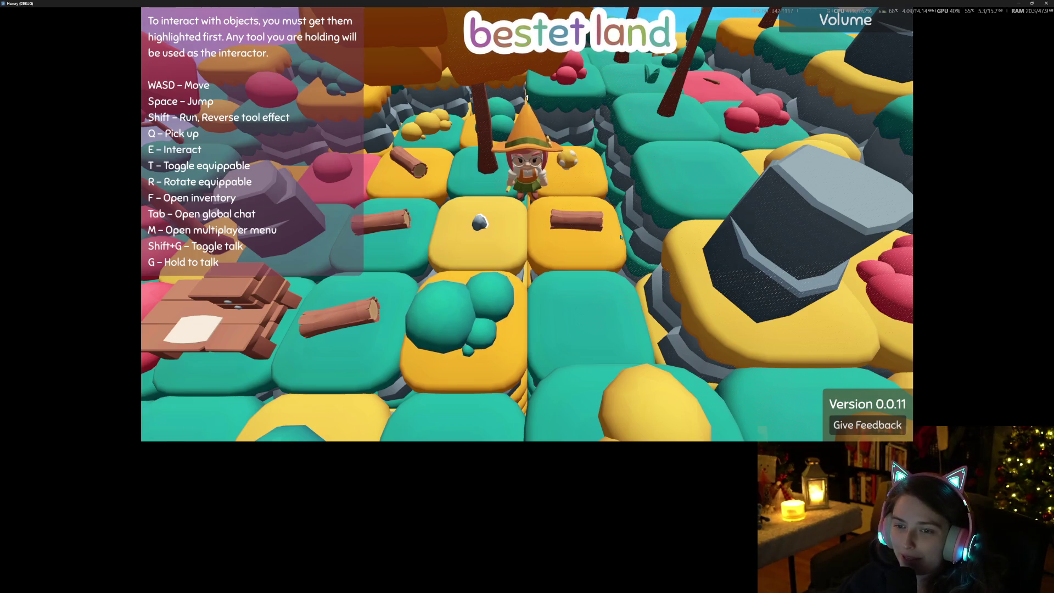
Step: Cycle the tile under the bush to pink with the terrain tool, then quit the game
key("f")
key("f")
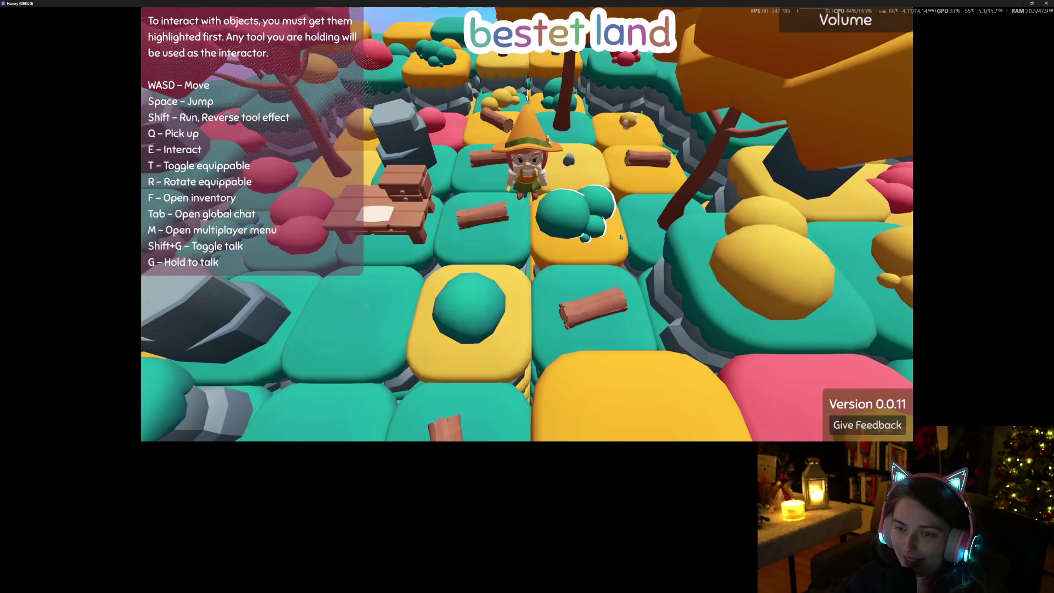
key("e")
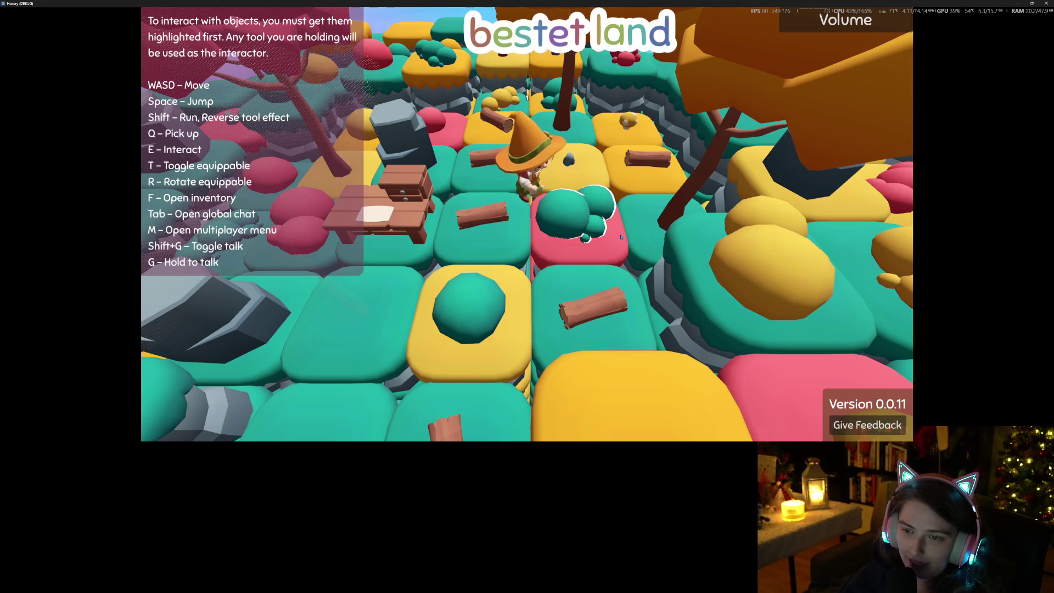
key("e")
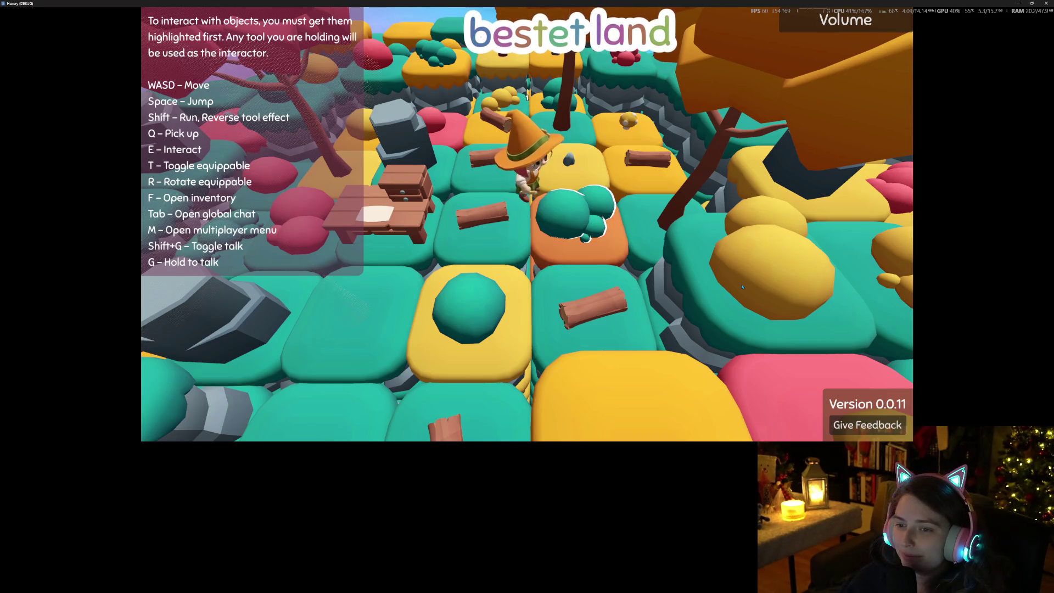
scroll(742, 286, "down", 5)
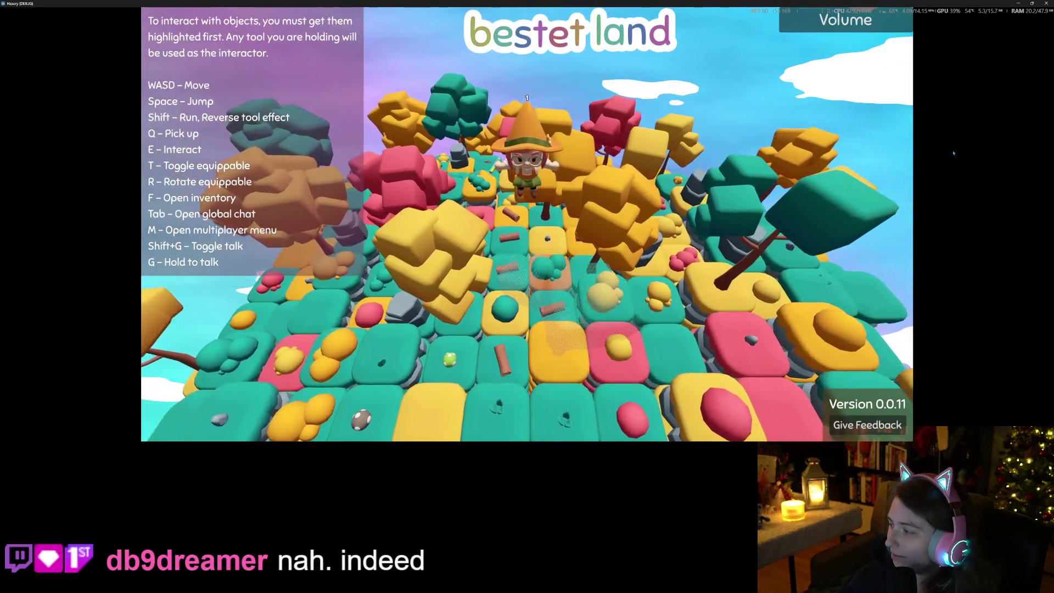
key("F8")
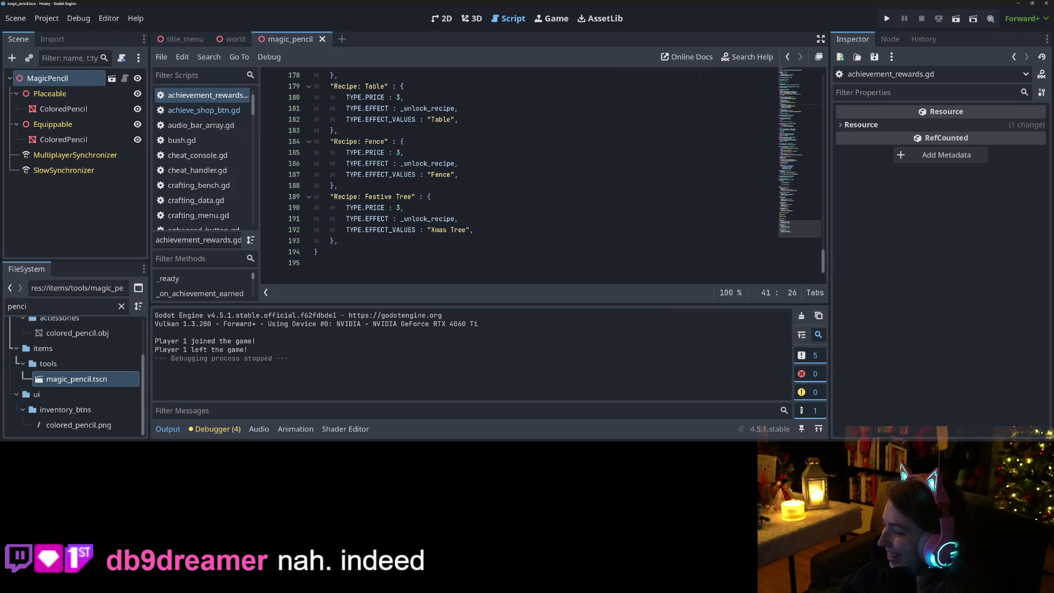
key("alt+Tab")
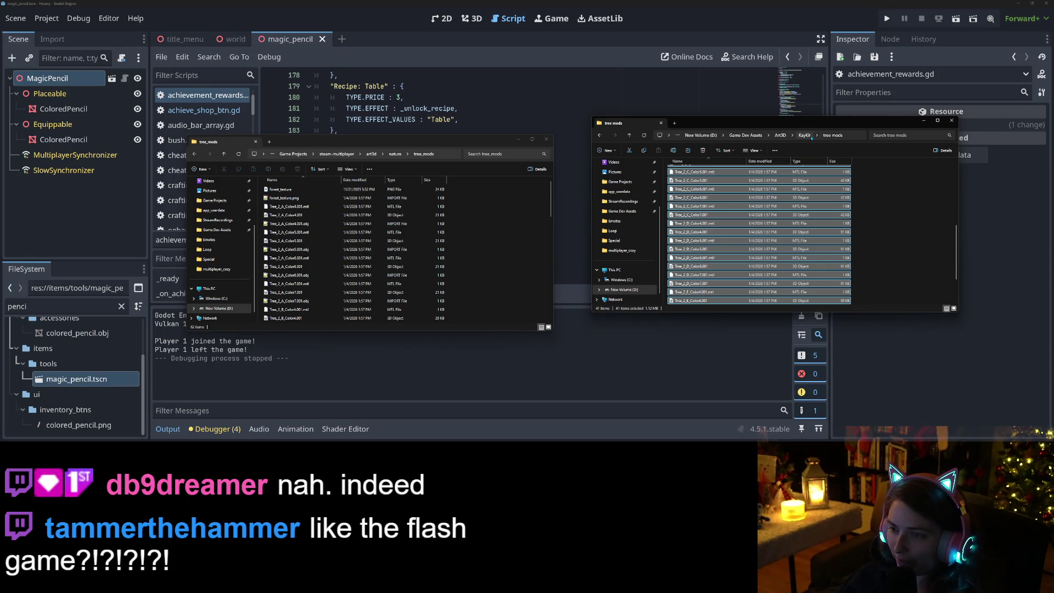
Step: Copy pink, pink.mtl, pink_top and pink_top.mtl from more_terrain_pieces into nature/custom_terrain
left_click(805, 135)
double_click(698, 181)
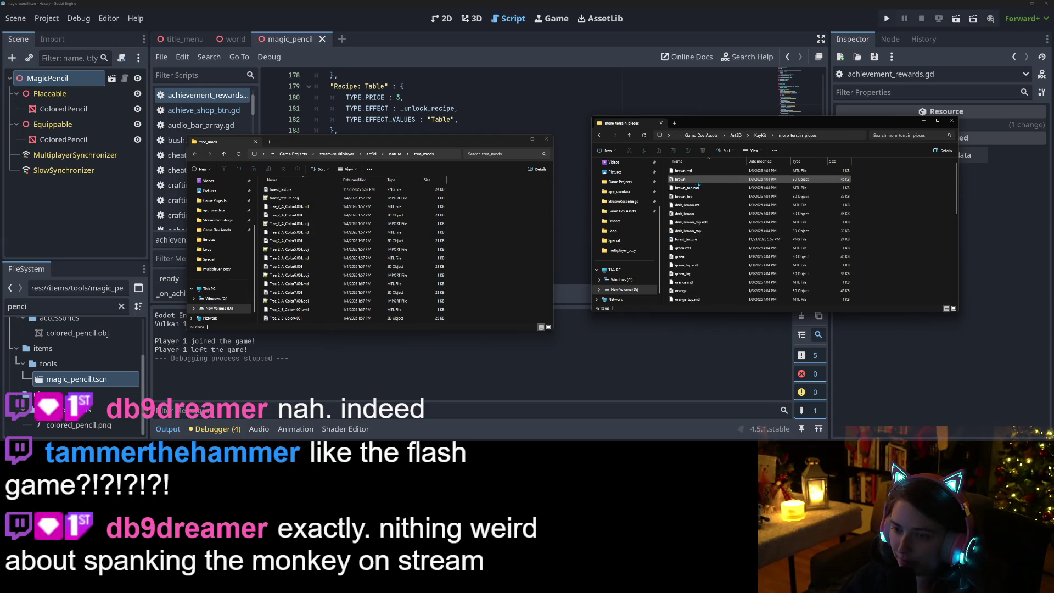
scroll(699, 250, "down", 5)
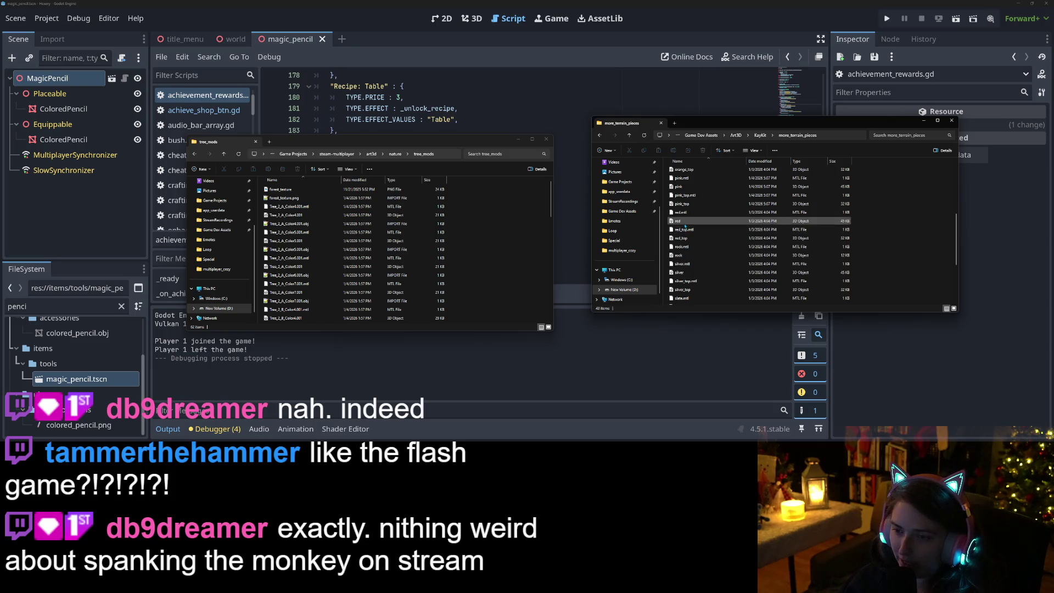
left_click(688, 204)
left_click(693, 195, "shift")
left_click(690, 178, "shift")
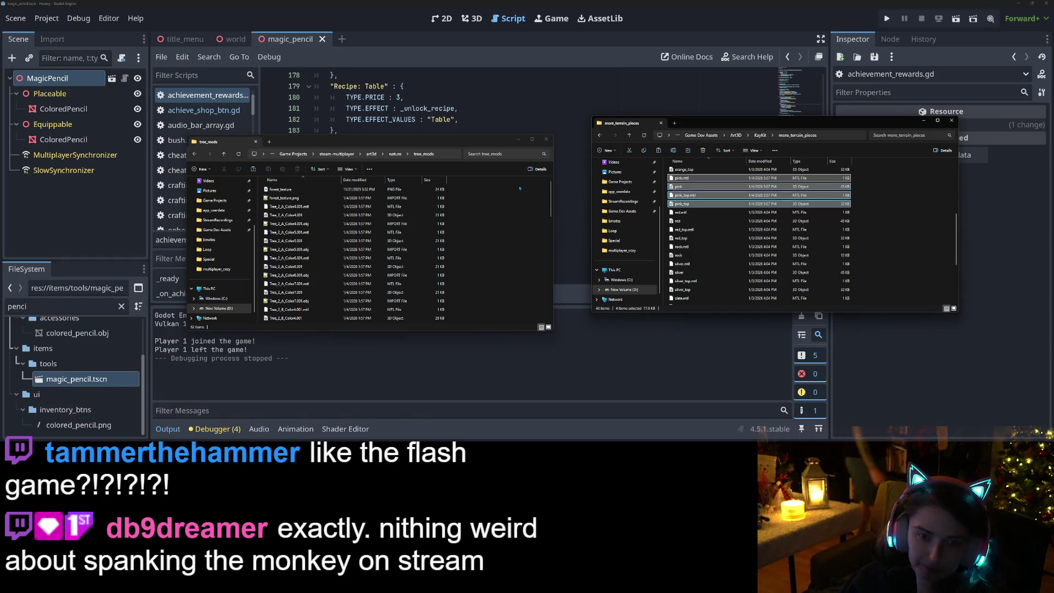
left_click(396, 154)
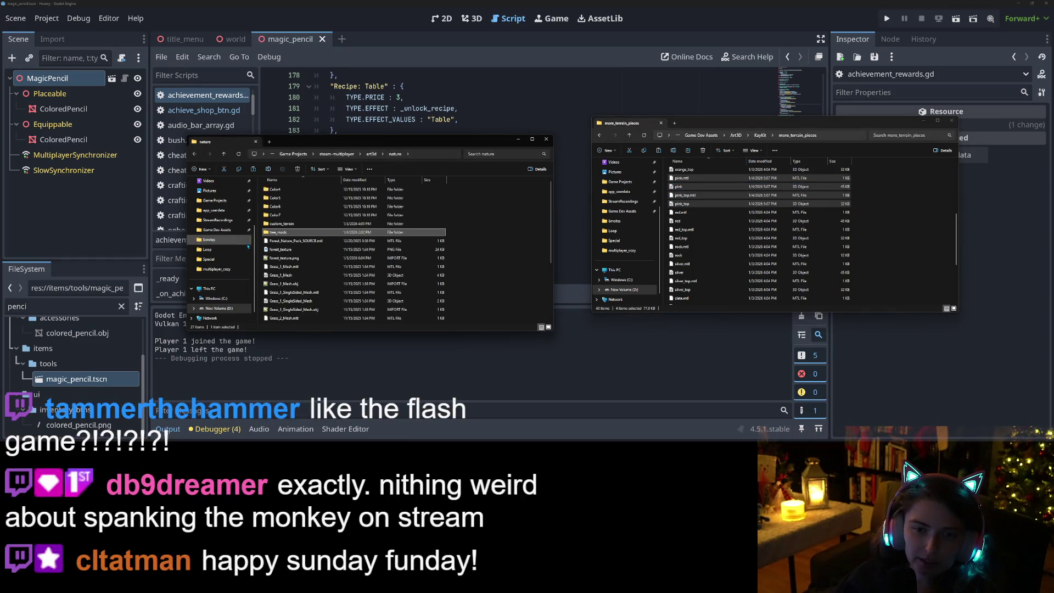
double_click(284, 224)
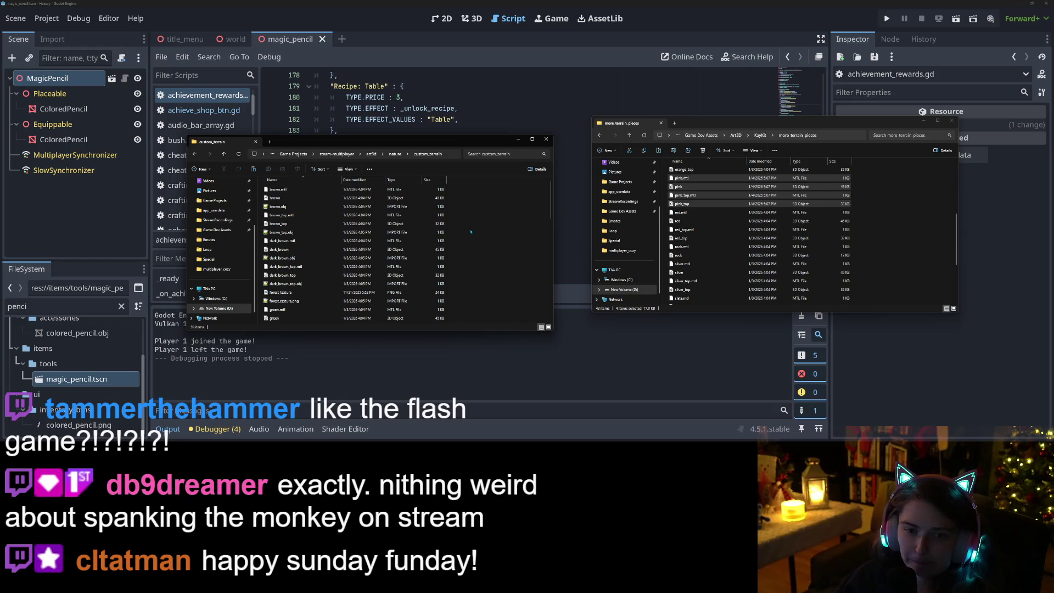
key("ctrl+v")
left_click(495, 245)
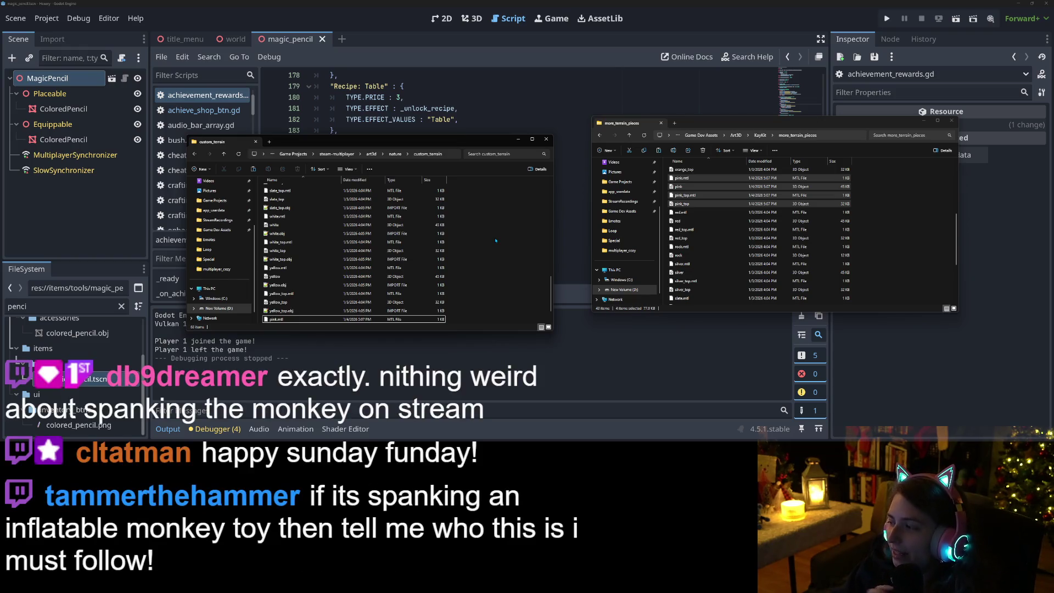
key("alt+Tab")
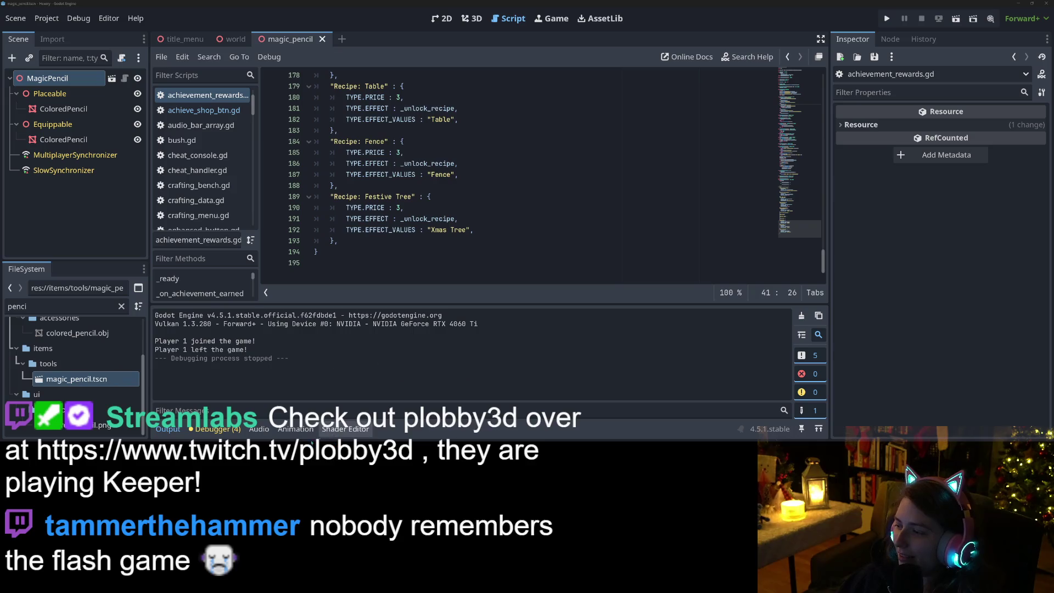
Step: Collapse the bottom Output panel to give the script editor full height
left_click(168, 429)
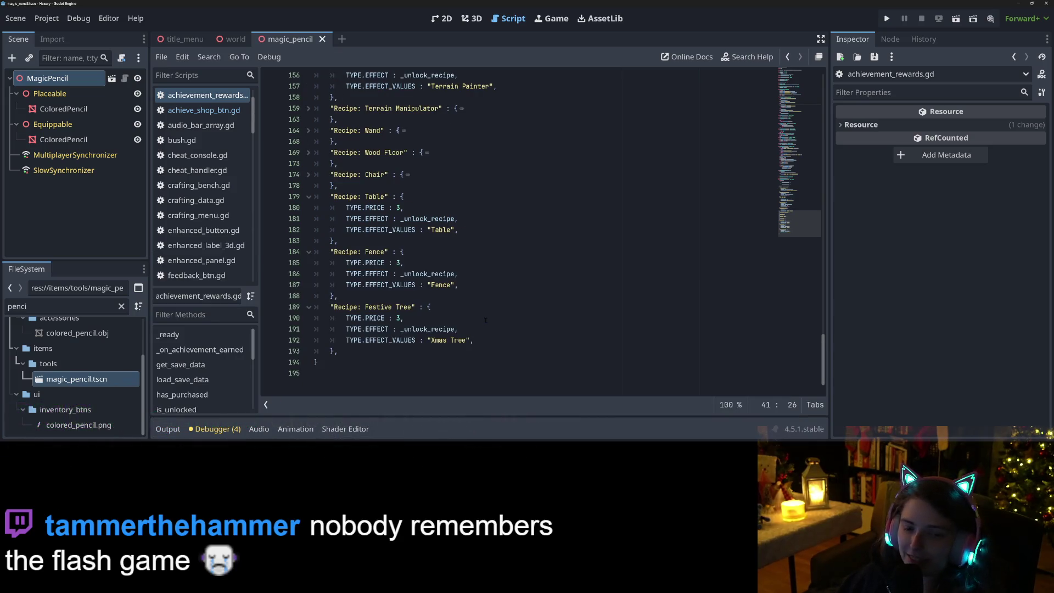
Step: Filter the FileSystem dock for 'groundp' and open ground_piece.tscn
left_click(482, 318)
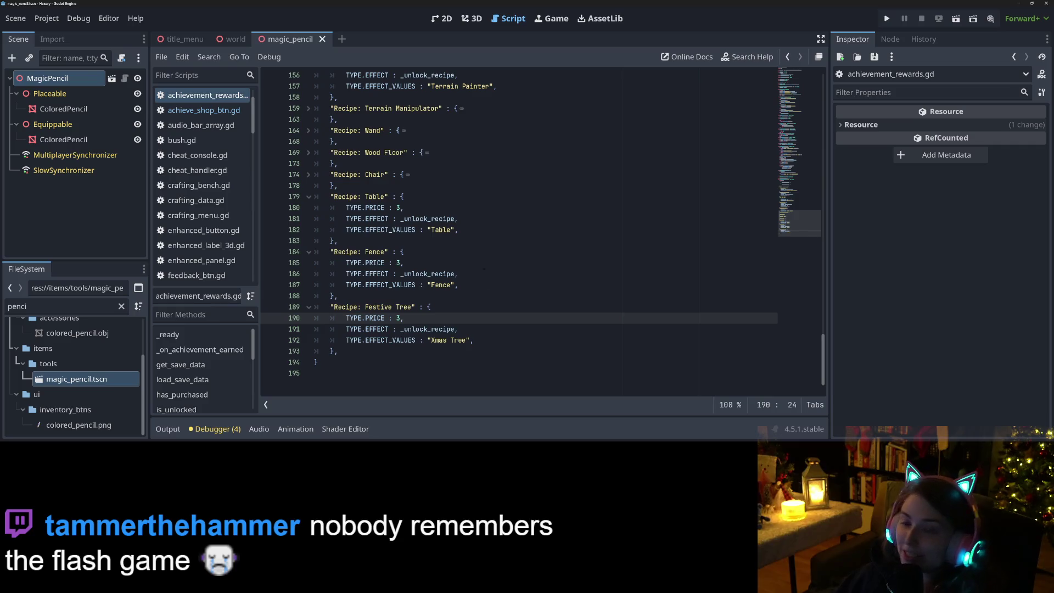
left_click(57, 304)
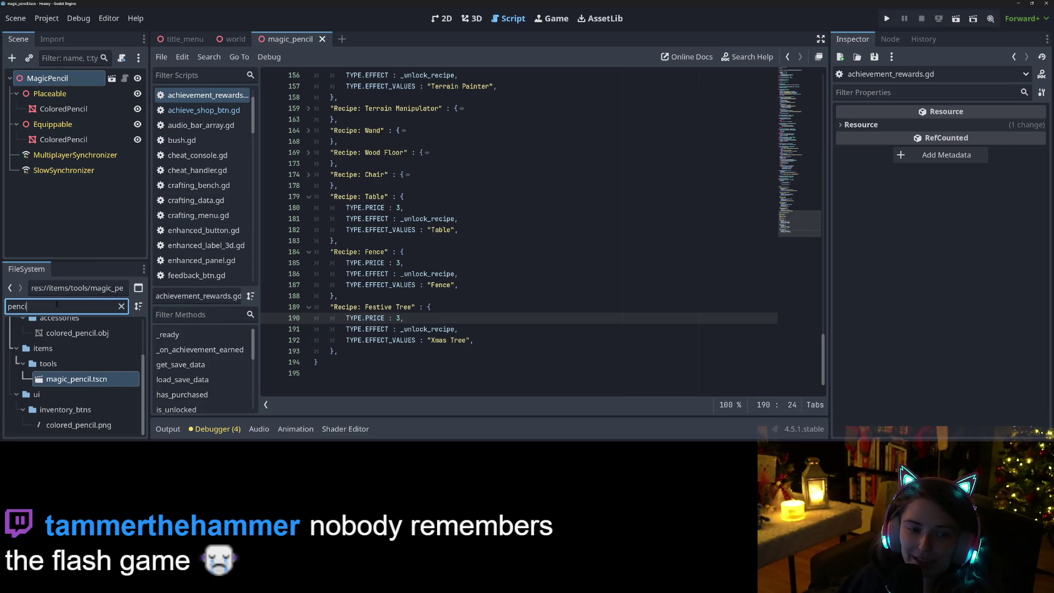
key("ctrl+a")
type("terr")
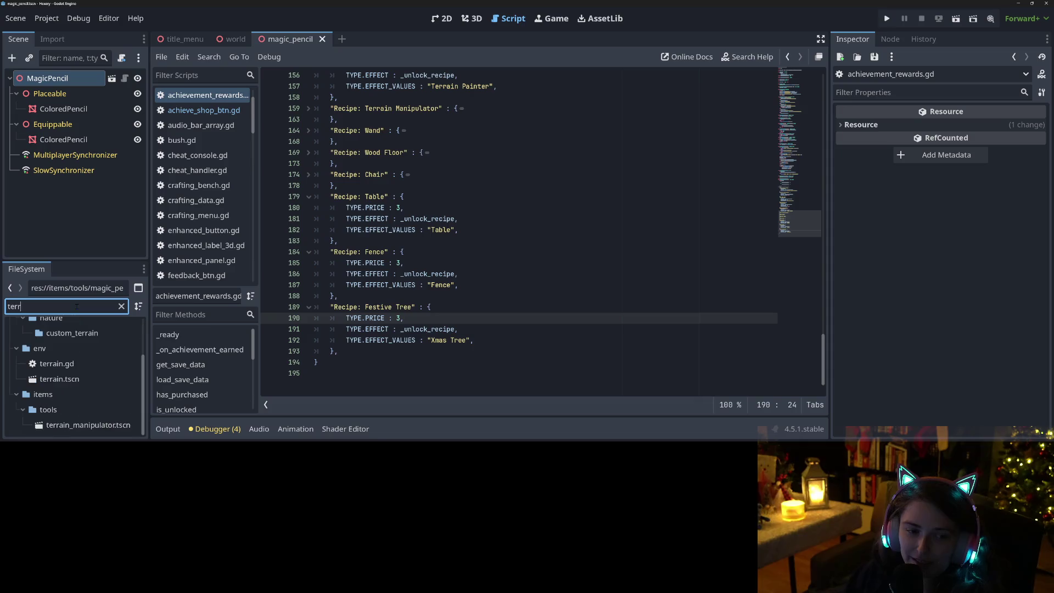
type("ain")
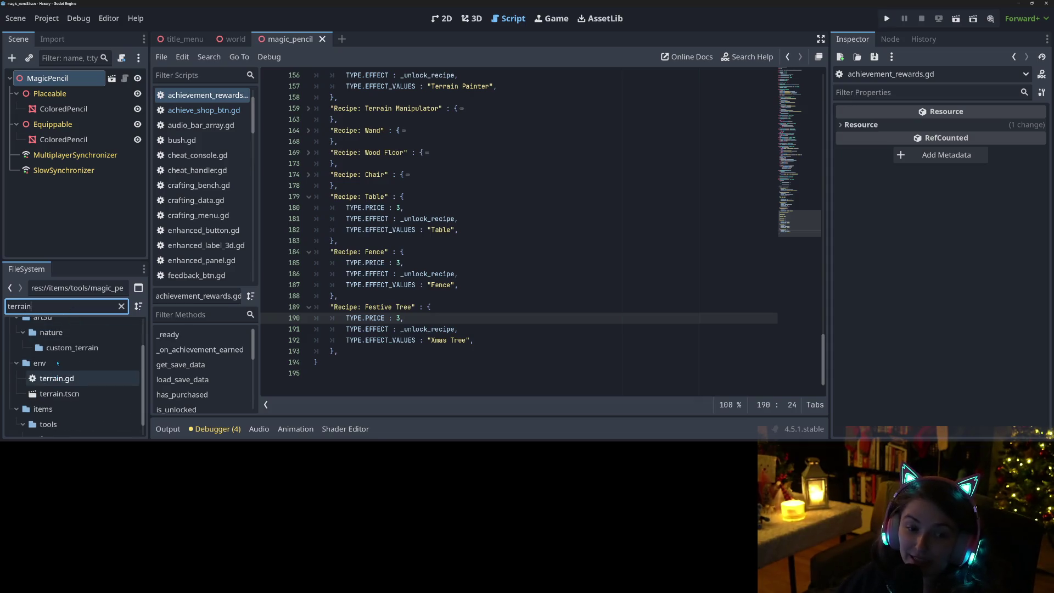
key("ctrl+a")
type("groundp")
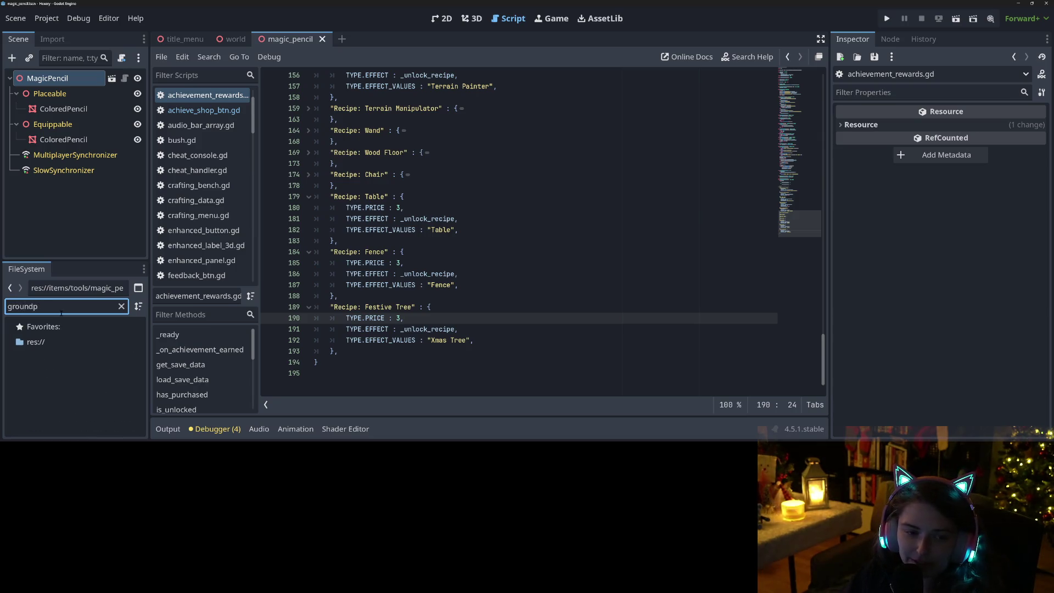
key("BackSpace")
double_click(71, 410)
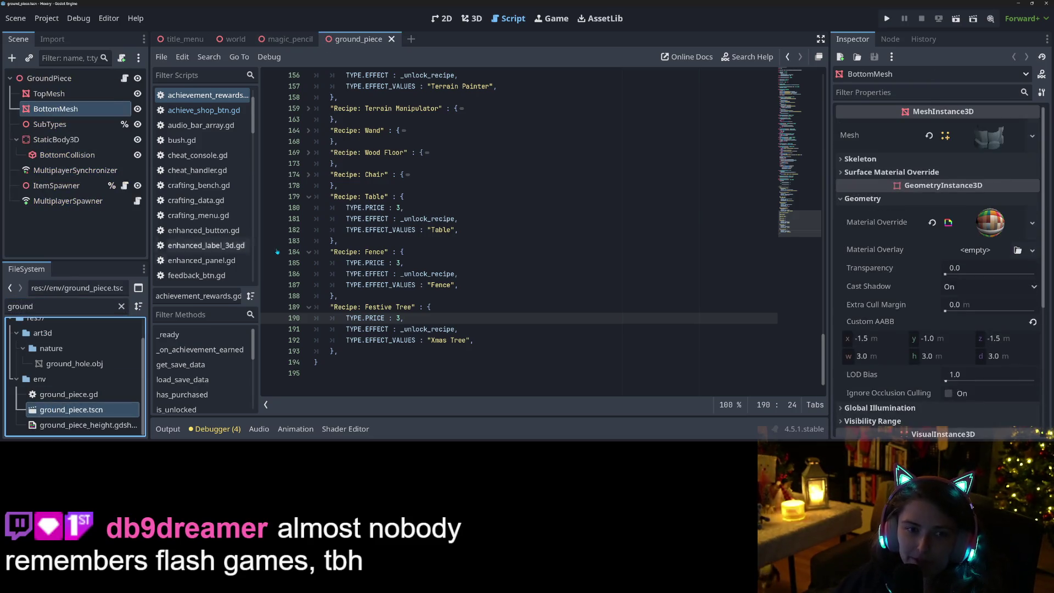
Step: Select the TopMesh node and view the ground piece from a low angle in 3D
left_click(49, 93)
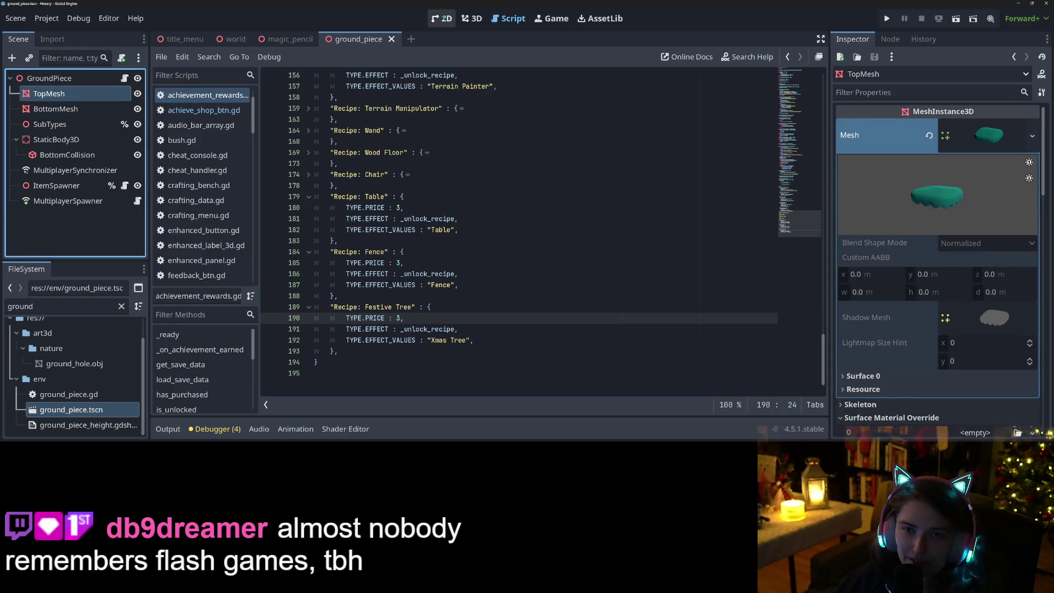
left_click(443, 17)
left_click(473, 18)
scroll(505, 251, "up", 2)
left_click_drag(504, 251, 529, 259)
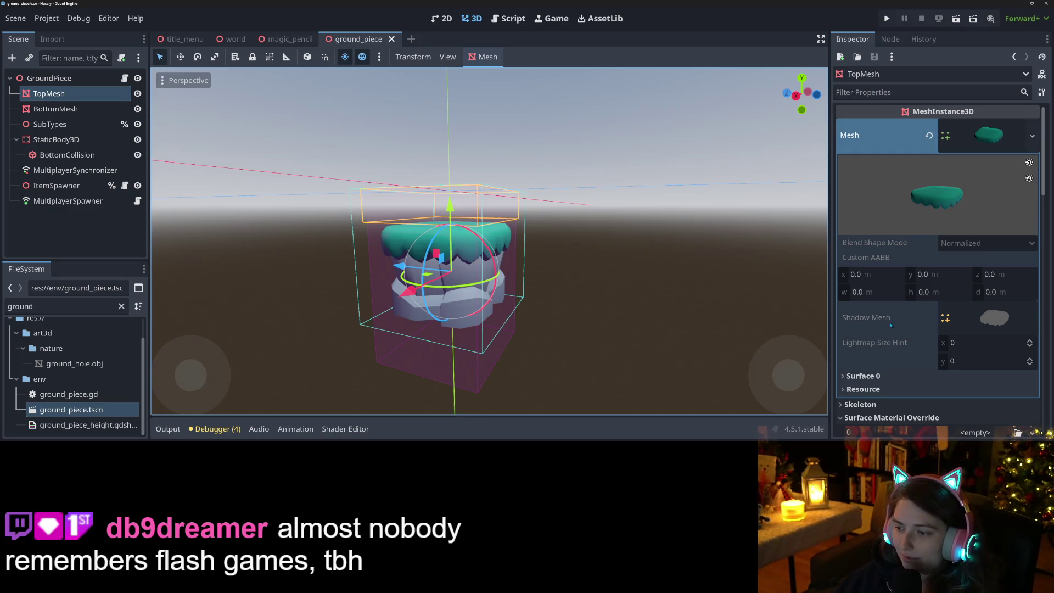
scroll(935, 285, "down", 10)
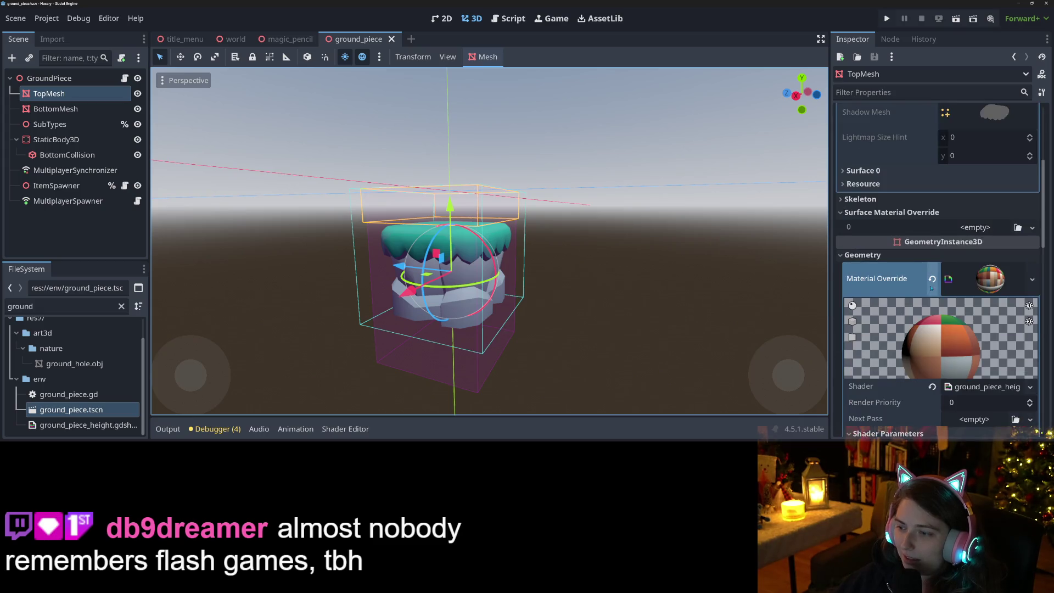
scroll(926, 274, "down", 10)
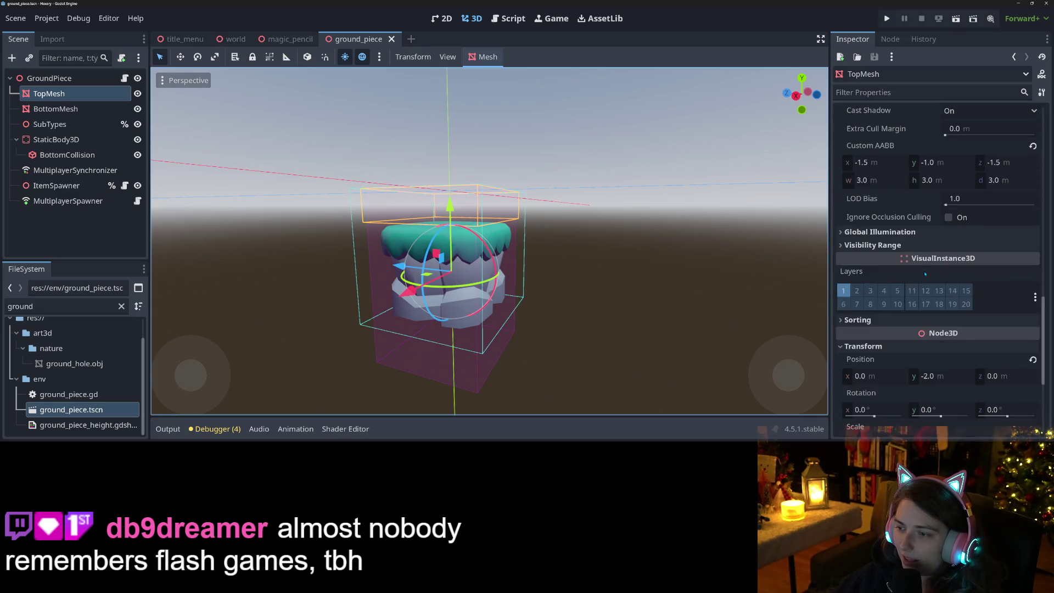
scroll(923, 280, "up", 6)
scroll(924, 280, "up", 5)
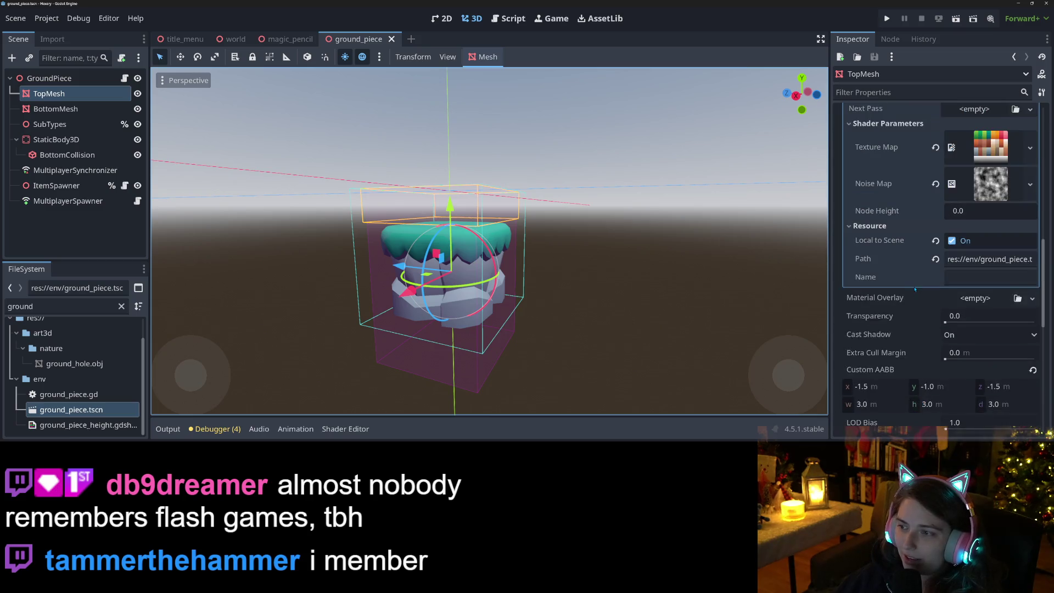
scroll(892, 367, "up", 5)
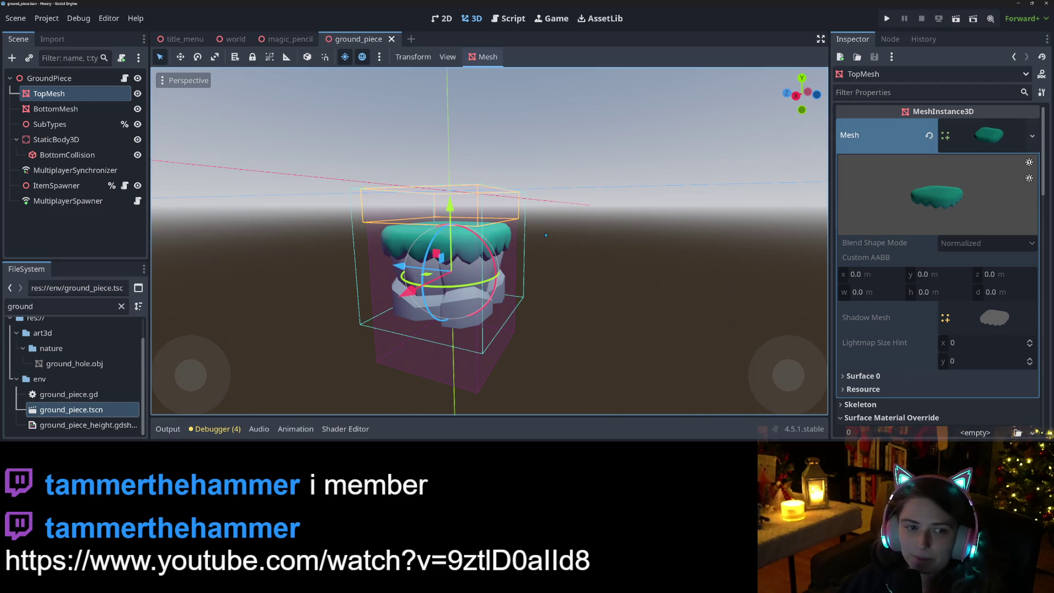
left_click(88, 83)
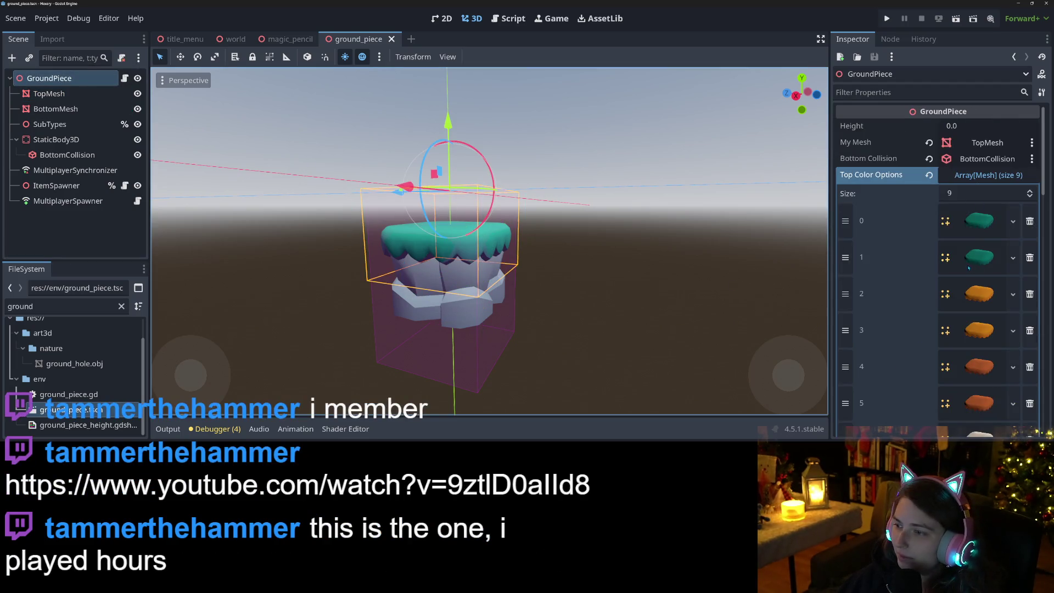
Step: Grow Top Color Options to size 10 and move the new empty entry to index 6
left_click(970, 190)
type("10")
key("Return")
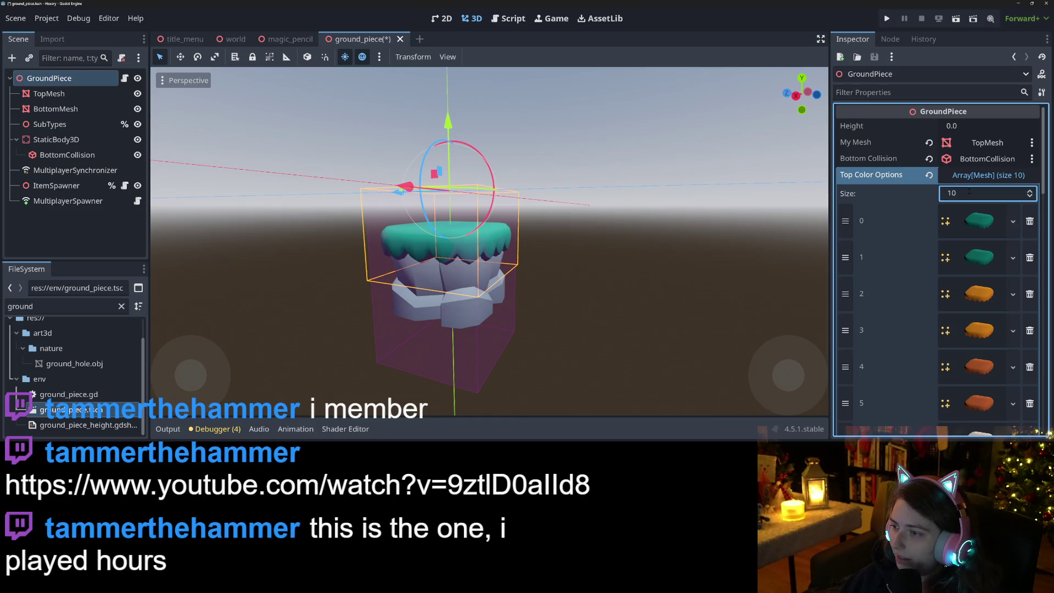
scroll(954, 316, "down", 5)
left_click_drag(846, 376, 846, 230)
left_click_drag(846, 230, 846, 266)
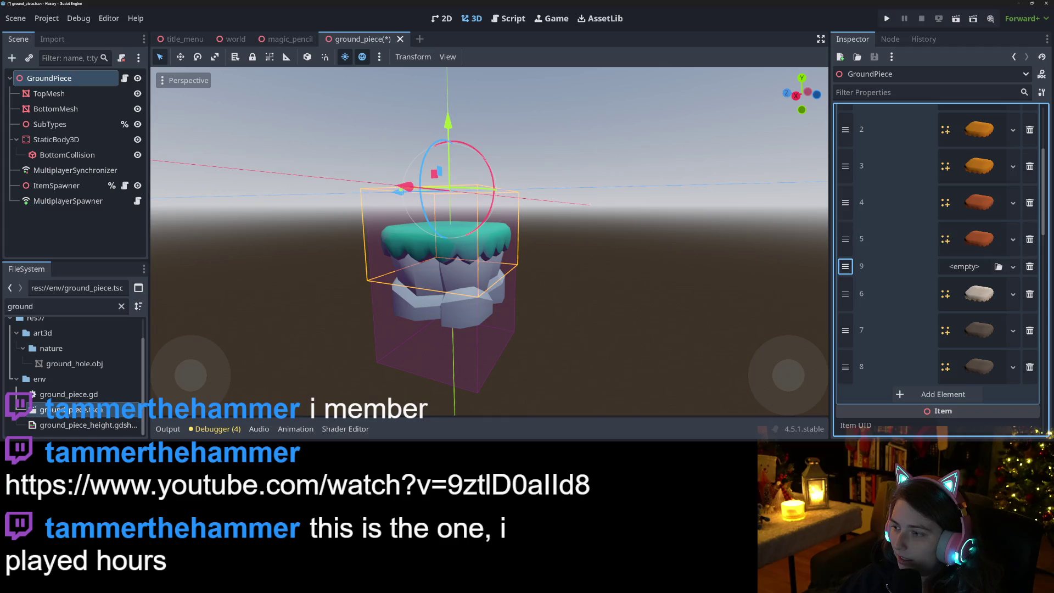
Step: Quick-load pink_top.obj into entry 6 and save ground_piece.tscn
left_click(999, 267)
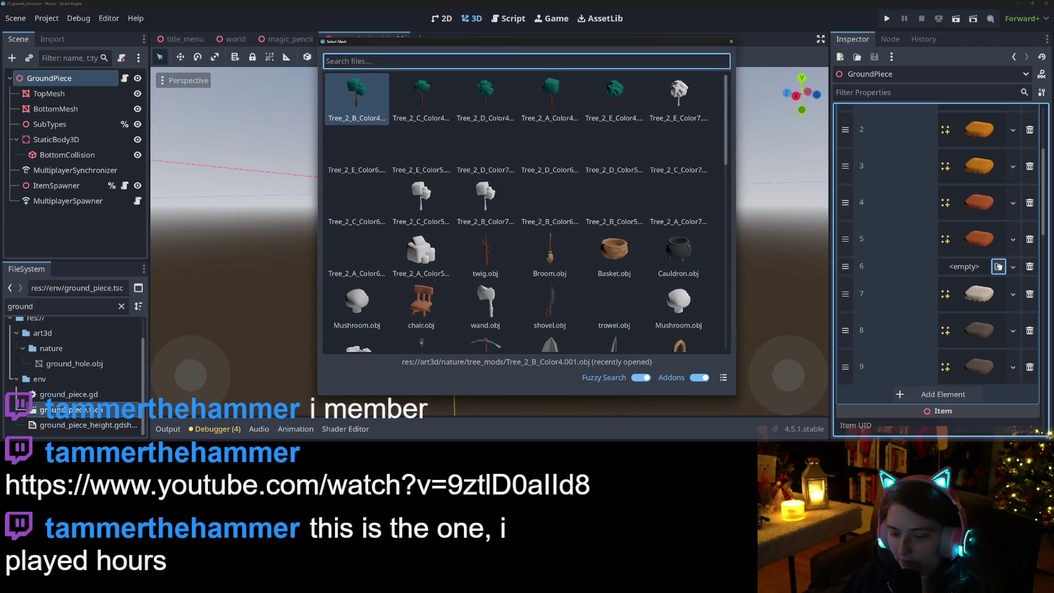
type("pink")
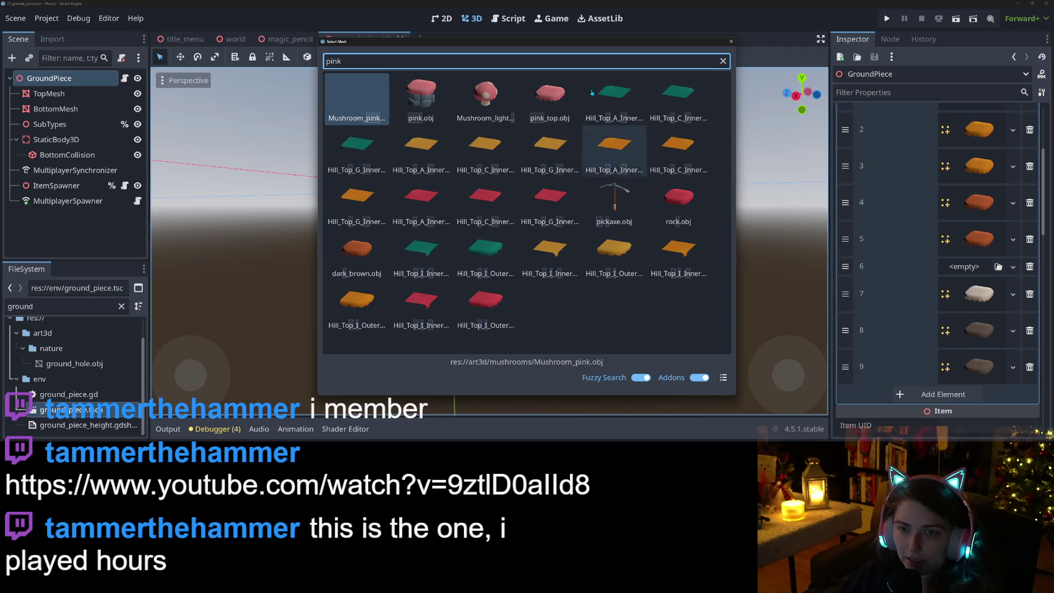
left_click(563, 94)
key("ctrl+s")
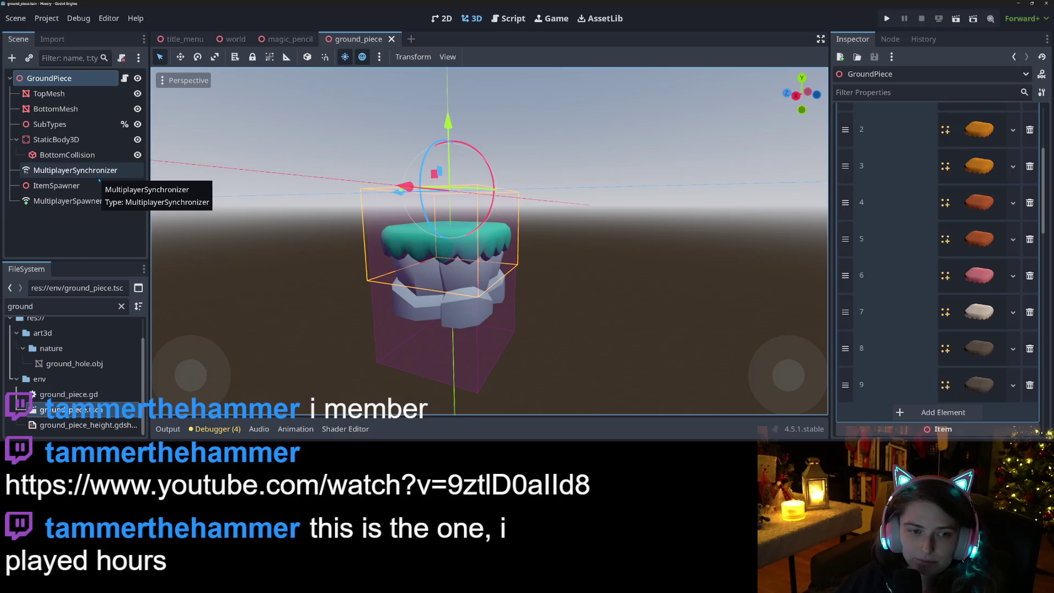
scroll(922, 323, "down", 5)
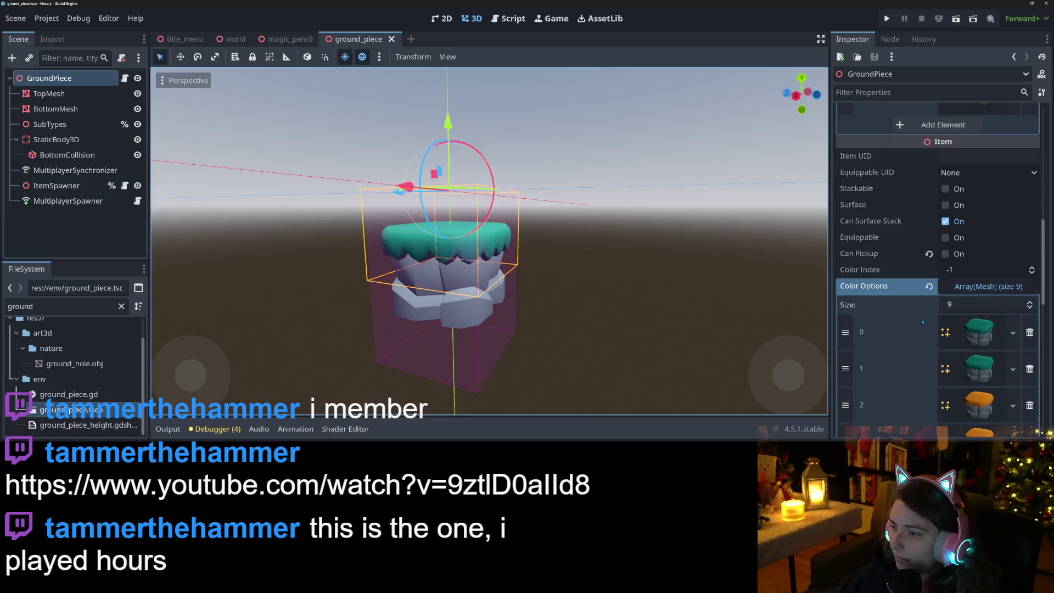
scroll(922, 323, "down", 5)
scroll(975, 199, "up", 5)
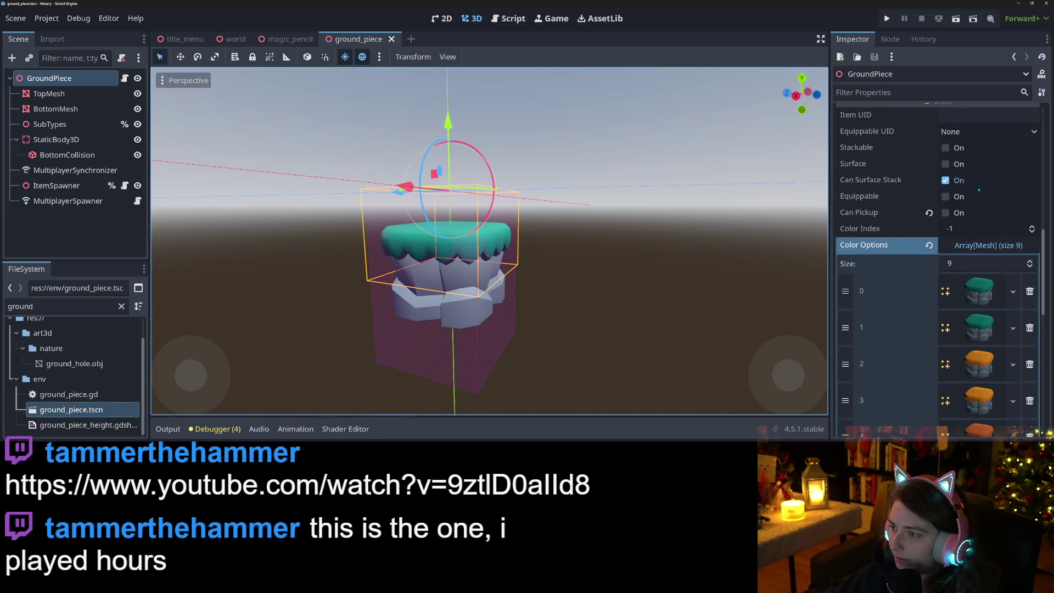
Step: Grow Color Options to size 10, load pink.obj into index 6, and save the scene
left_click(973, 263)
type("10")
key("Return")
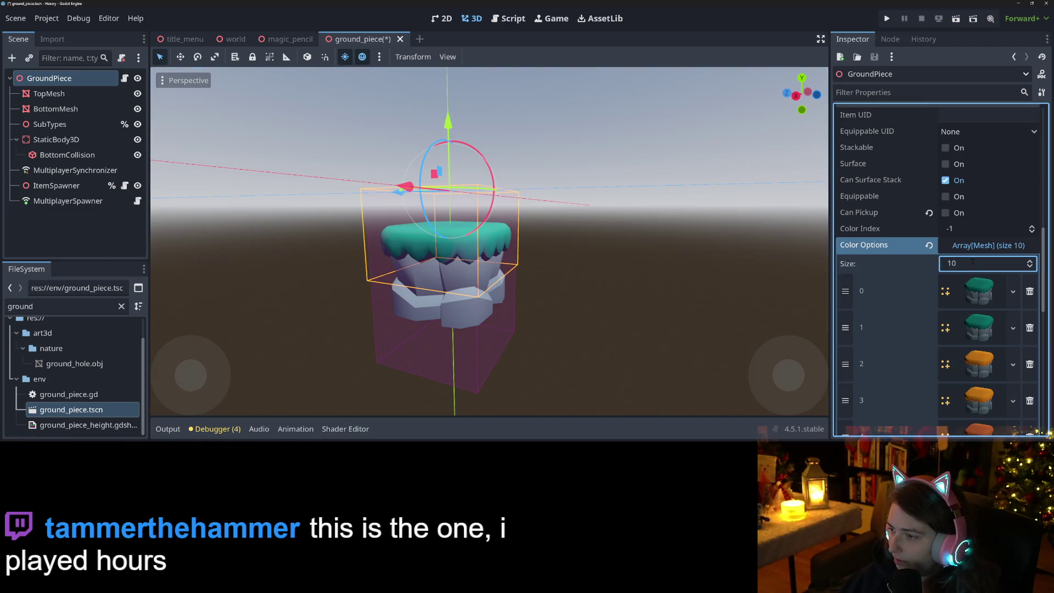
scroll(889, 347, "down", 5)
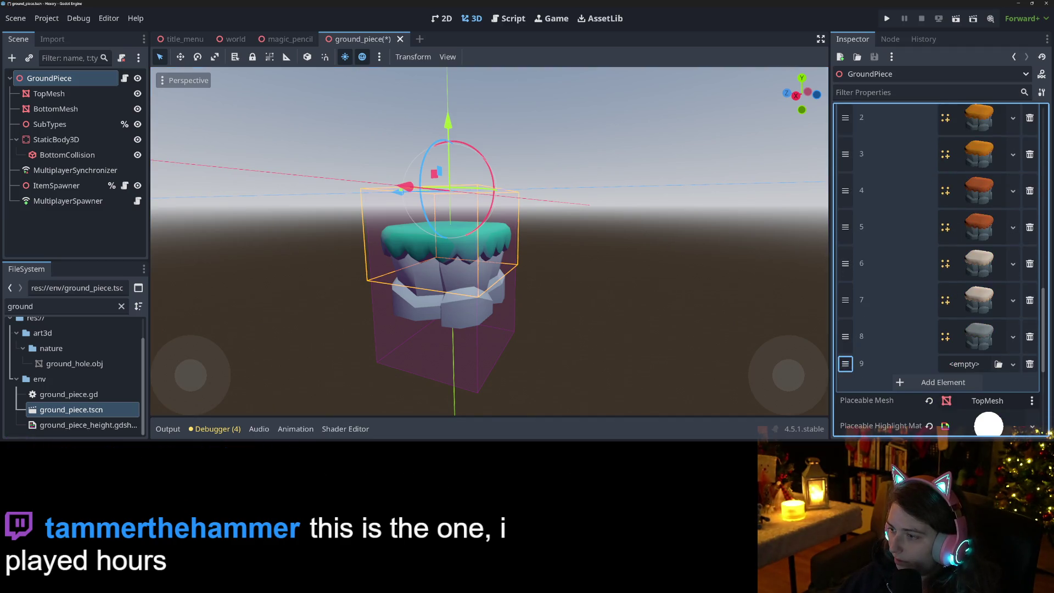
left_click_drag(846, 363, 846, 254)
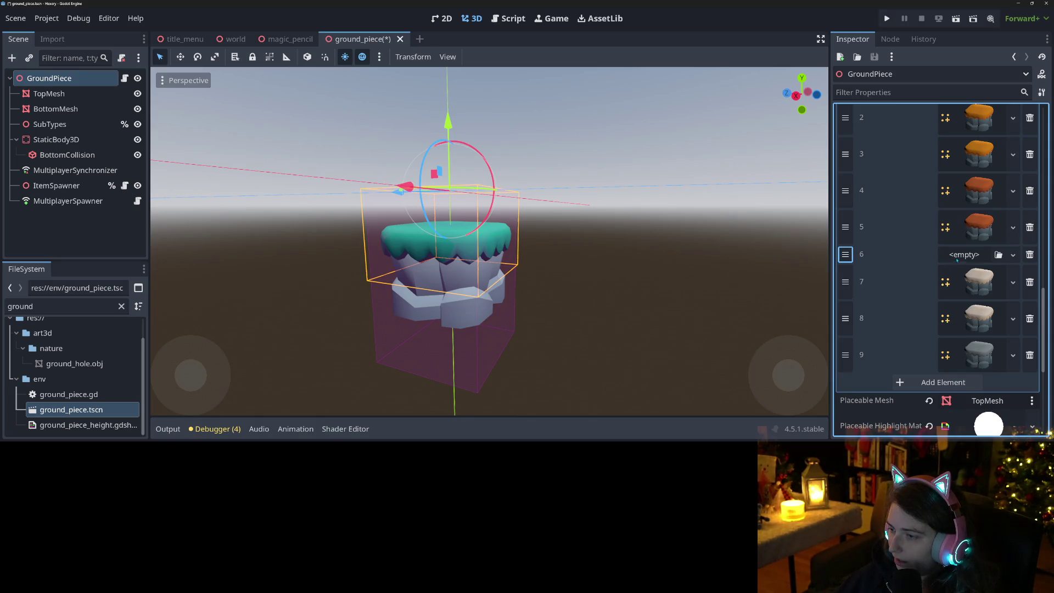
left_click(999, 255)
type("pink")
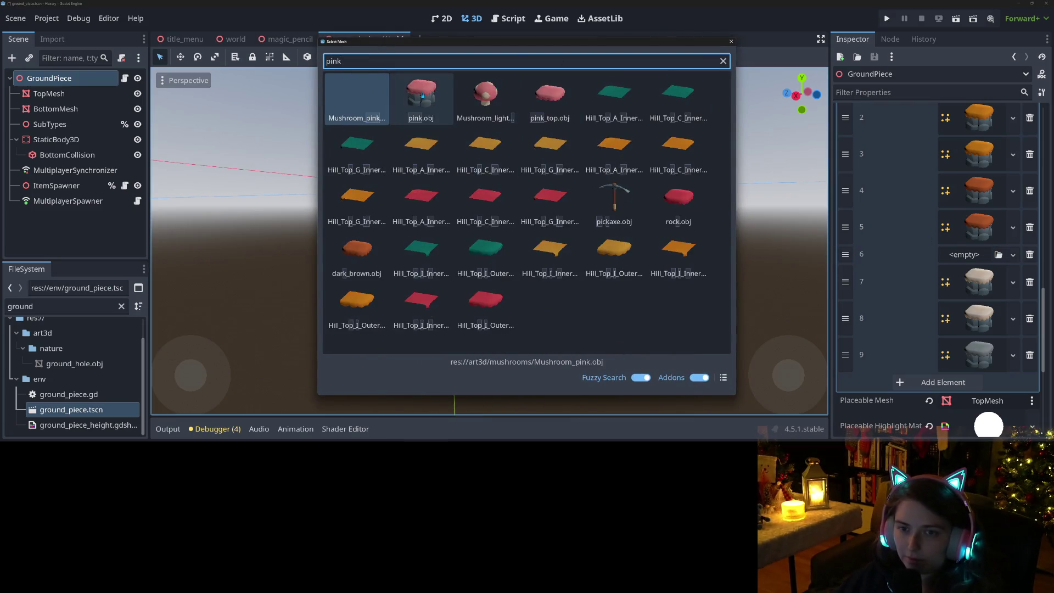
double_click(421, 94)
key("ctrl+s")
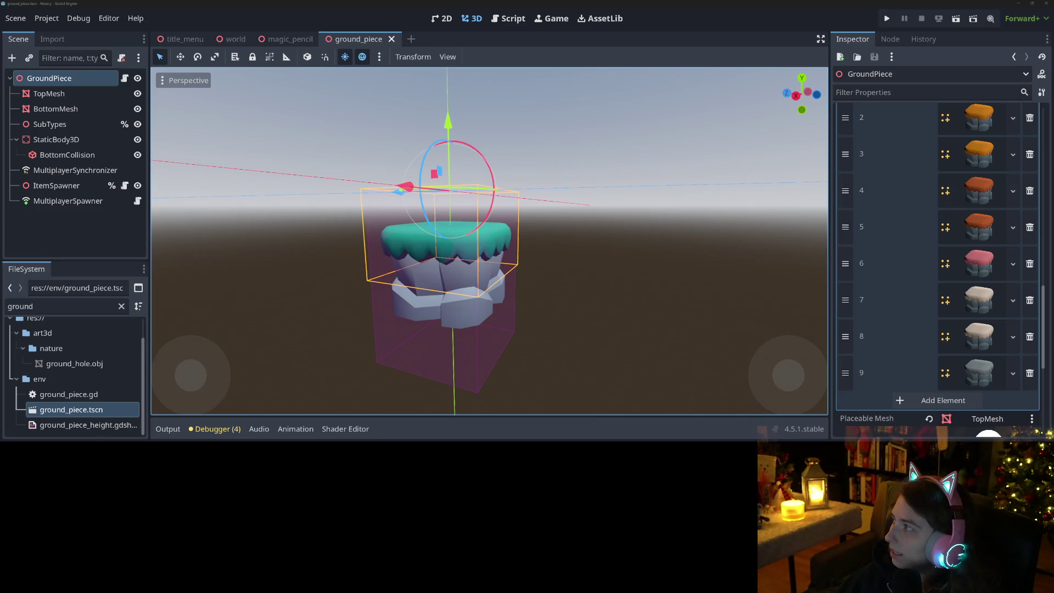
key("alt+Tab")
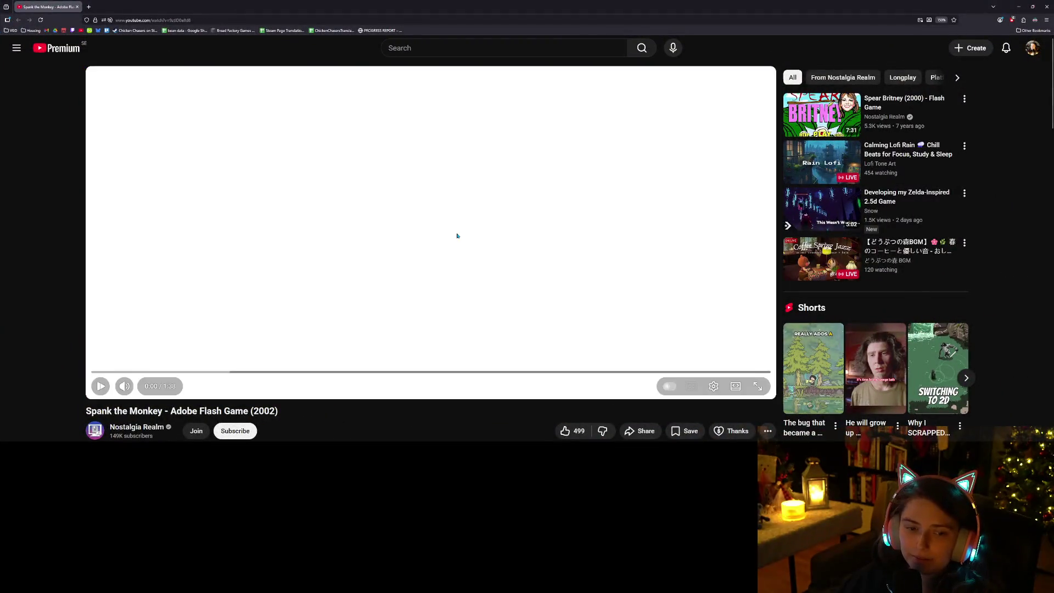
Step: Play, then pause, the 'Spank the Monkey' flash game video, and switch back to Godot
left_click(457, 236)
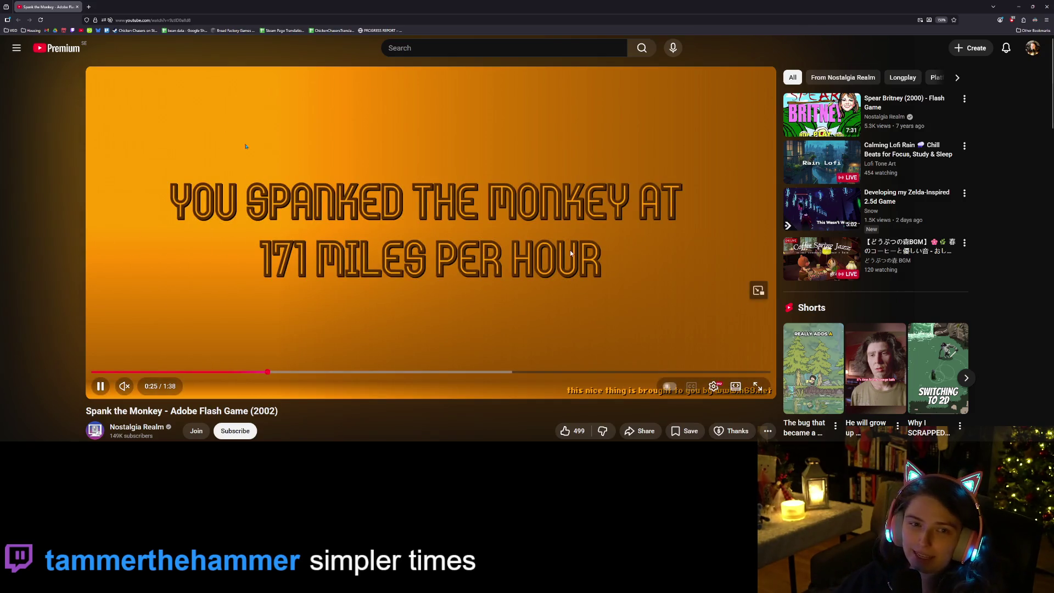
left_click(568, 248)
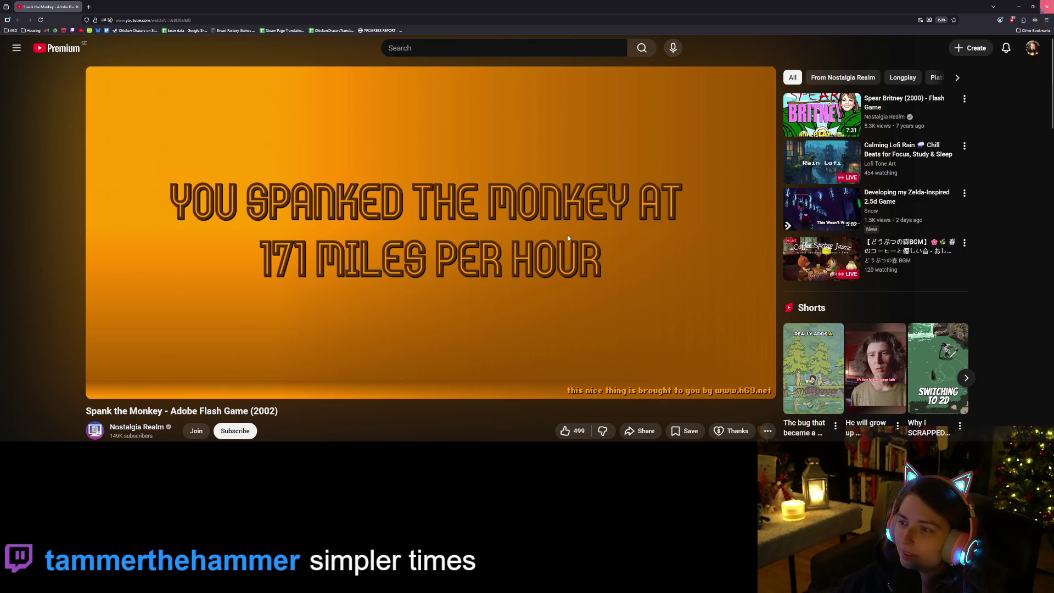
key("alt+Tab")
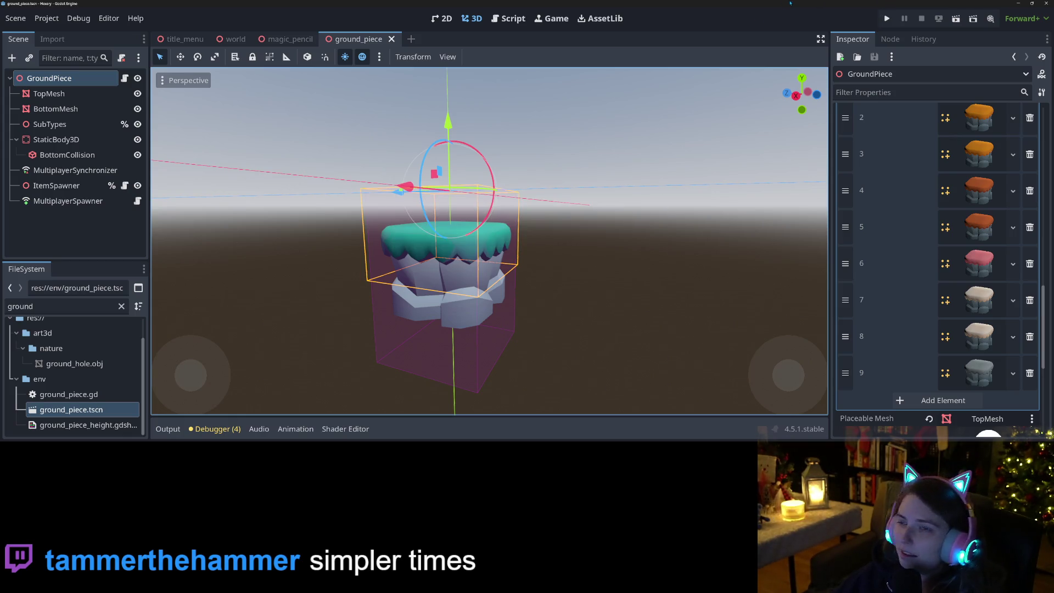
Step: Set unlocked_terrain_colors in achievement_rewards.gd to 7 and 10, save, and run the project
left_click(510, 19)
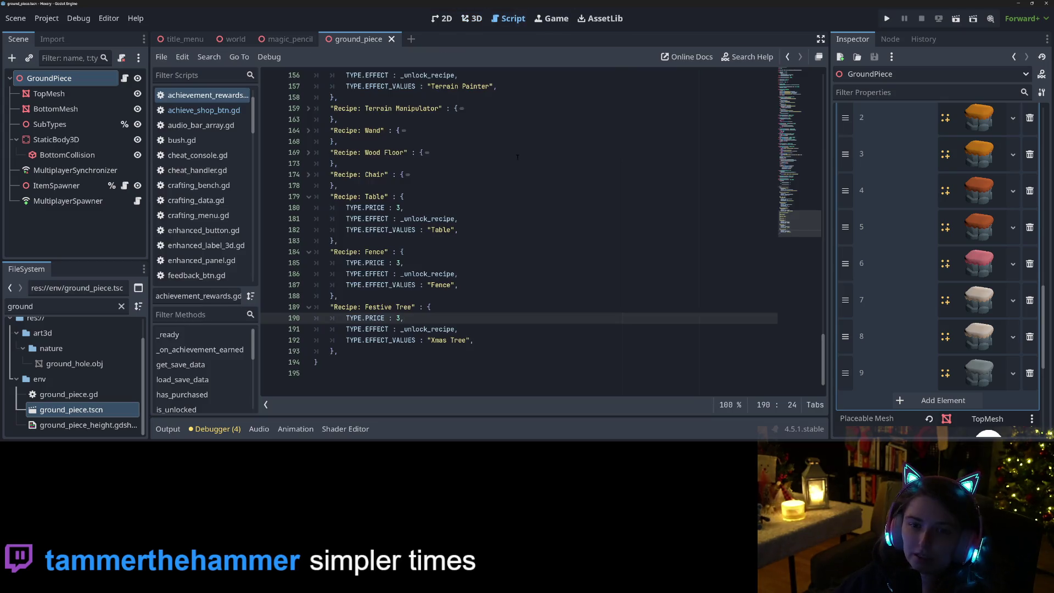
scroll(200, 159, "up", 2)
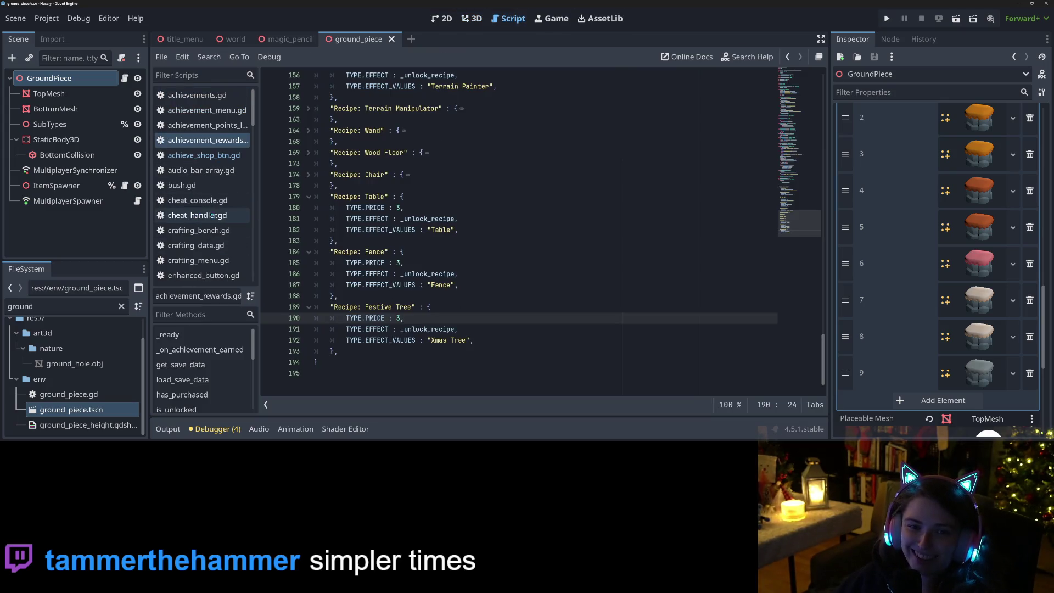
scroll(420, 296, "up", 5)
scroll(419, 296, "up", 10)
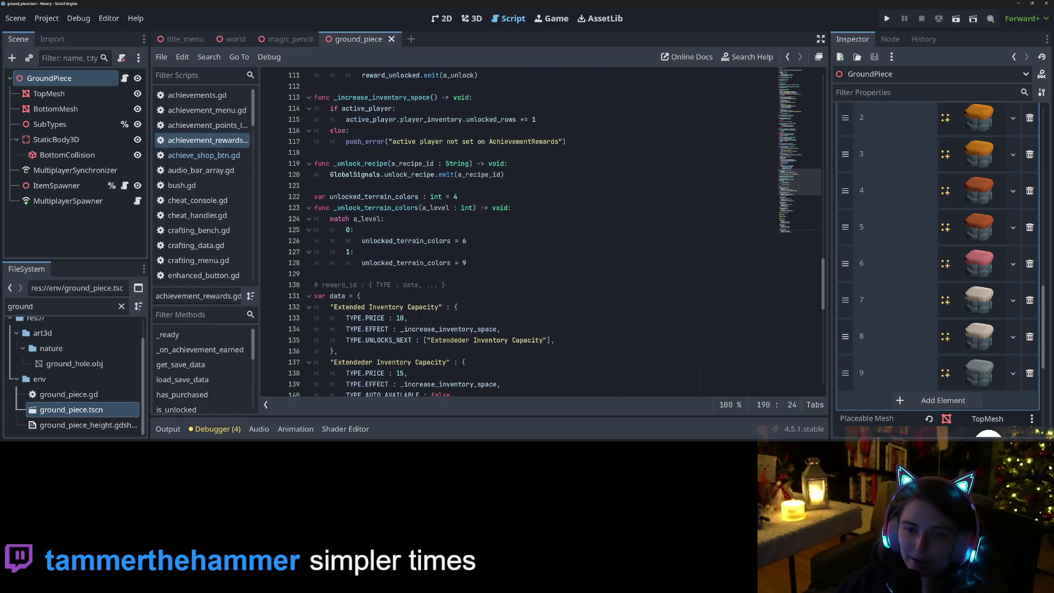
left_click(464, 274)
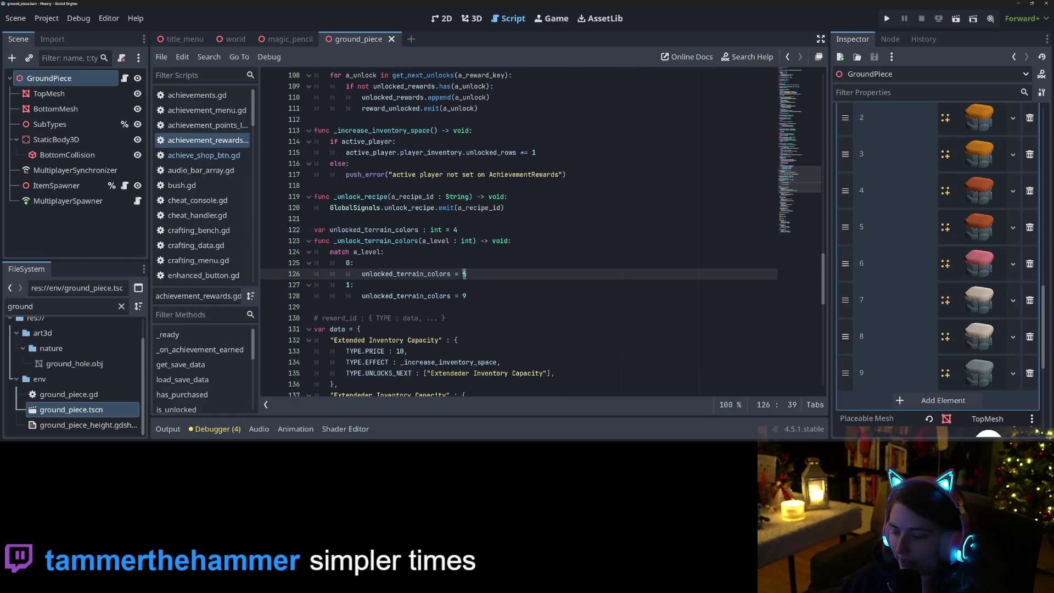
type("7")
key("Down")
key("Down")
type("10")
key("ctrl+s")
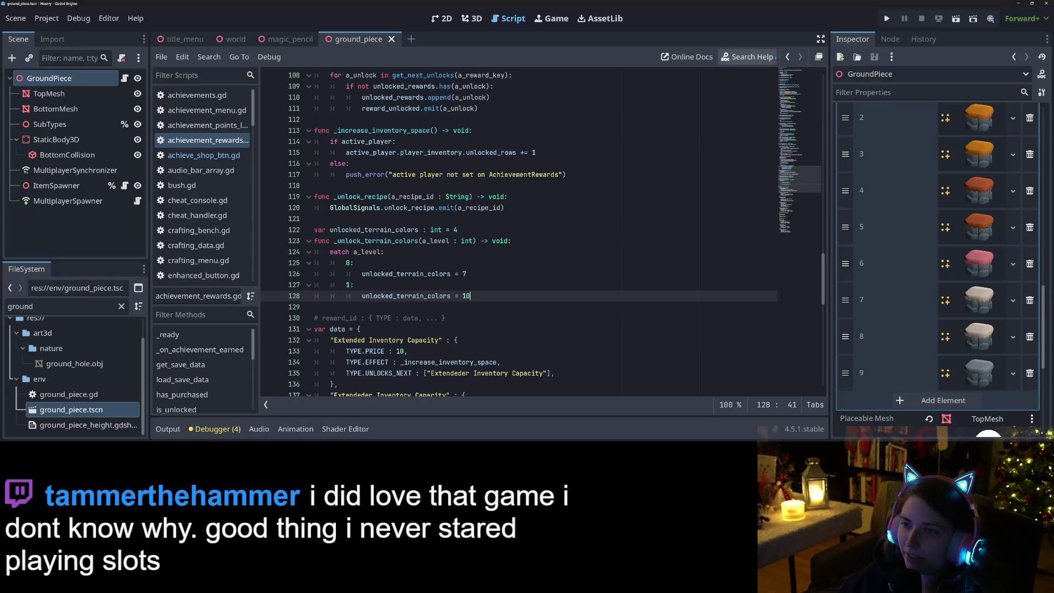
left_click(887, 18)
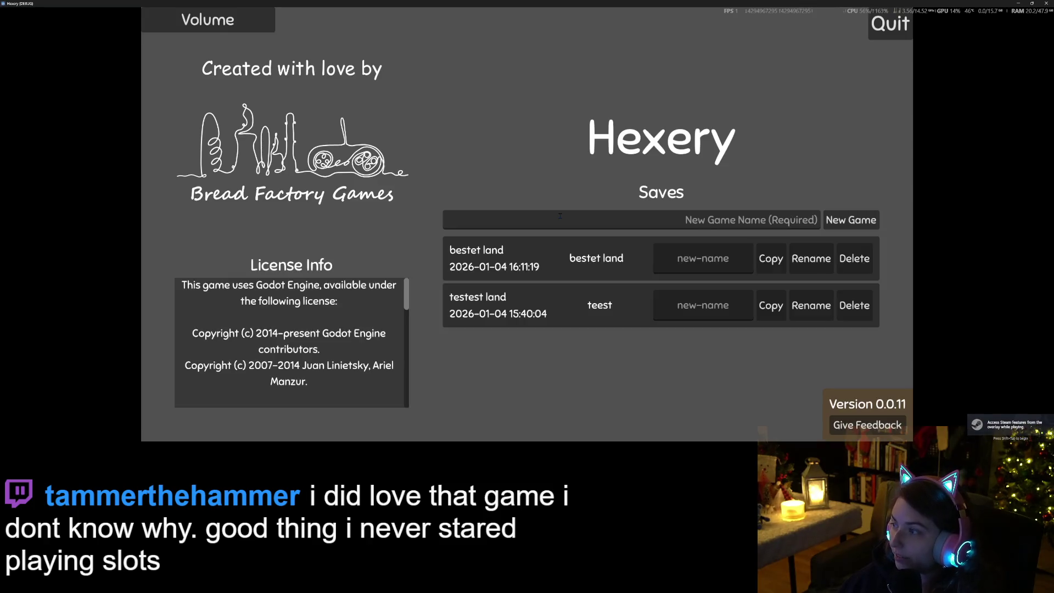
Step: Load the 'bestet land' save from the main menu's Saves list
left_click(583, 258)
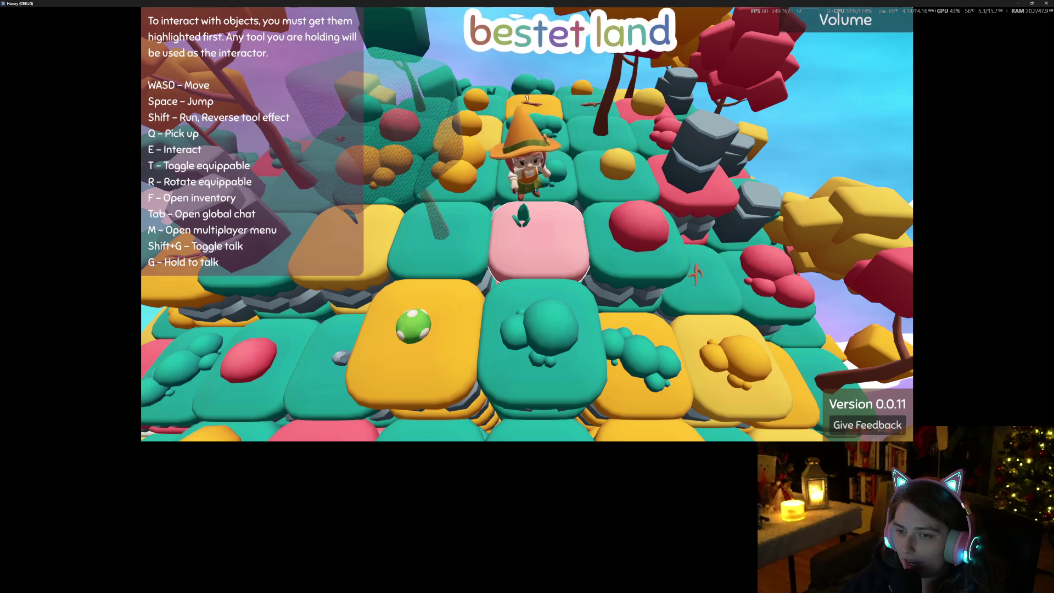
scroll(527, 224, "down", 5)
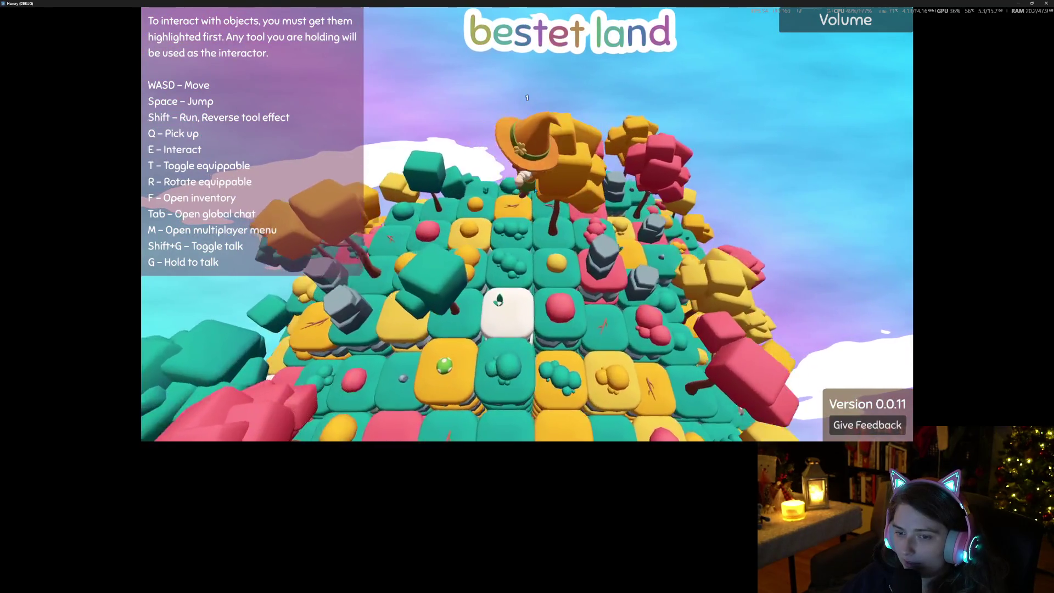
scroll(527, 224, "up", 5)
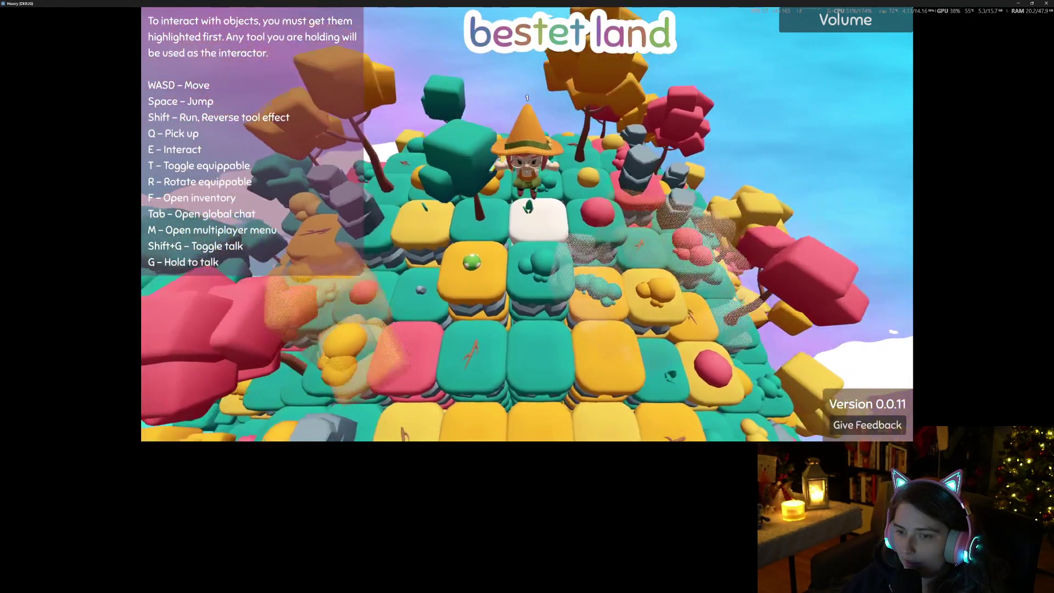
scroll(527, 224, "down", 2)
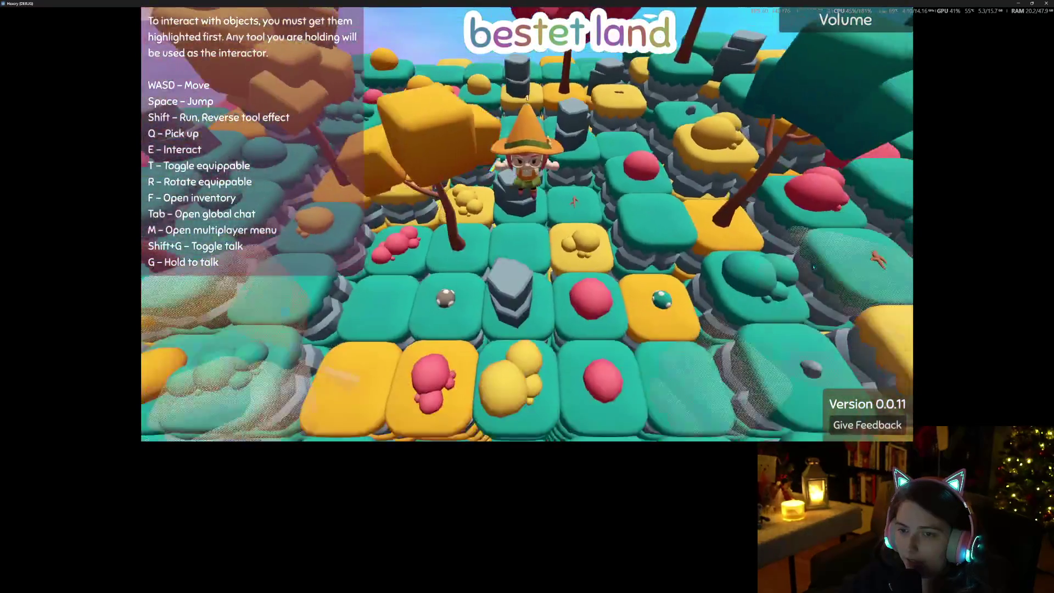
scroll(813, 267, "down", 10)
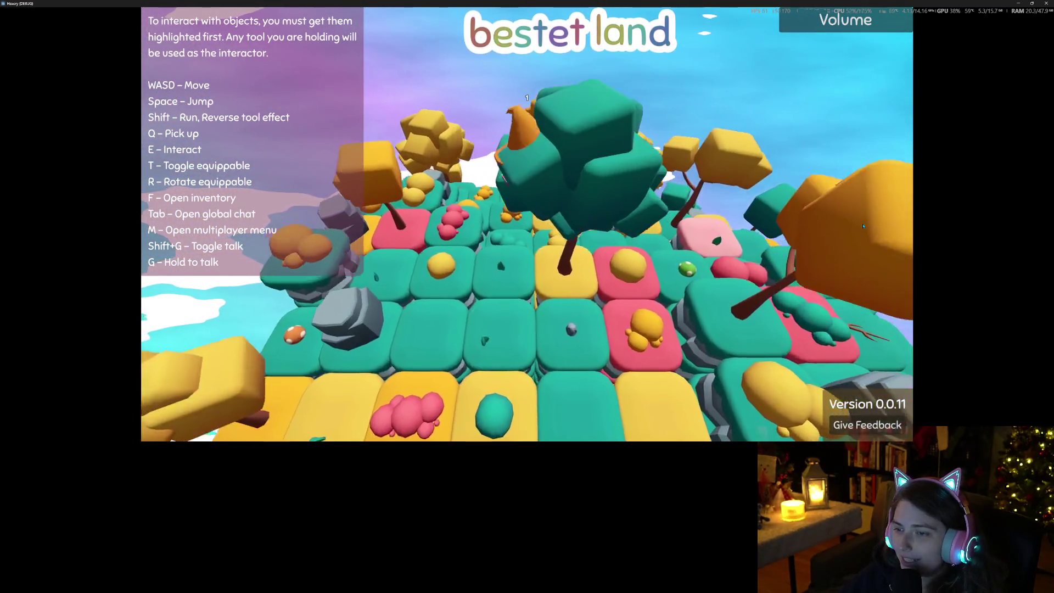
scroll(863, 226, "up", 5)
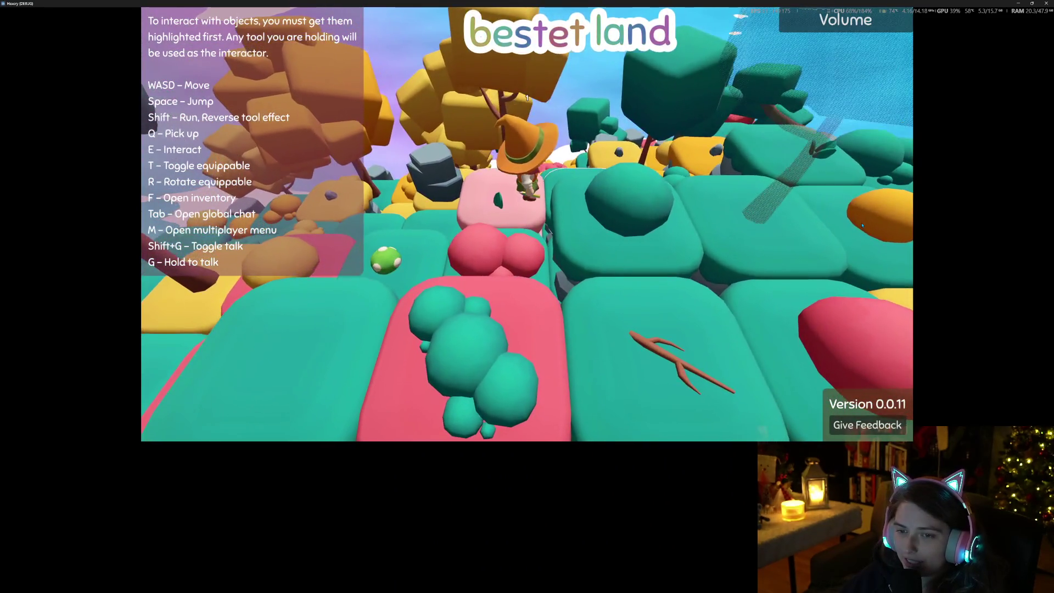
scroll(863, 225, "down", 5)
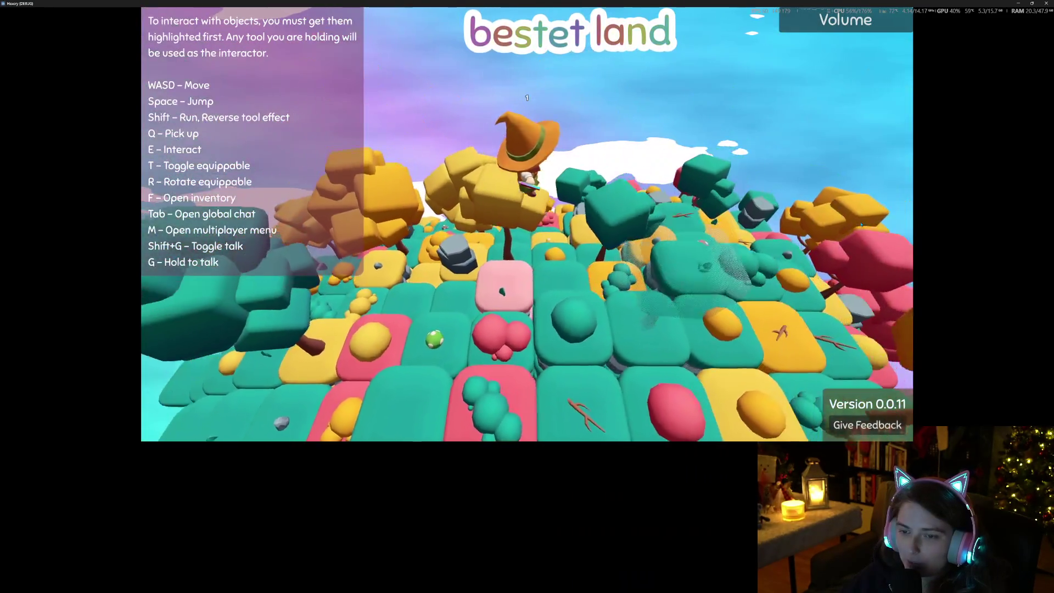
scroll(861, 224, "up", 3)
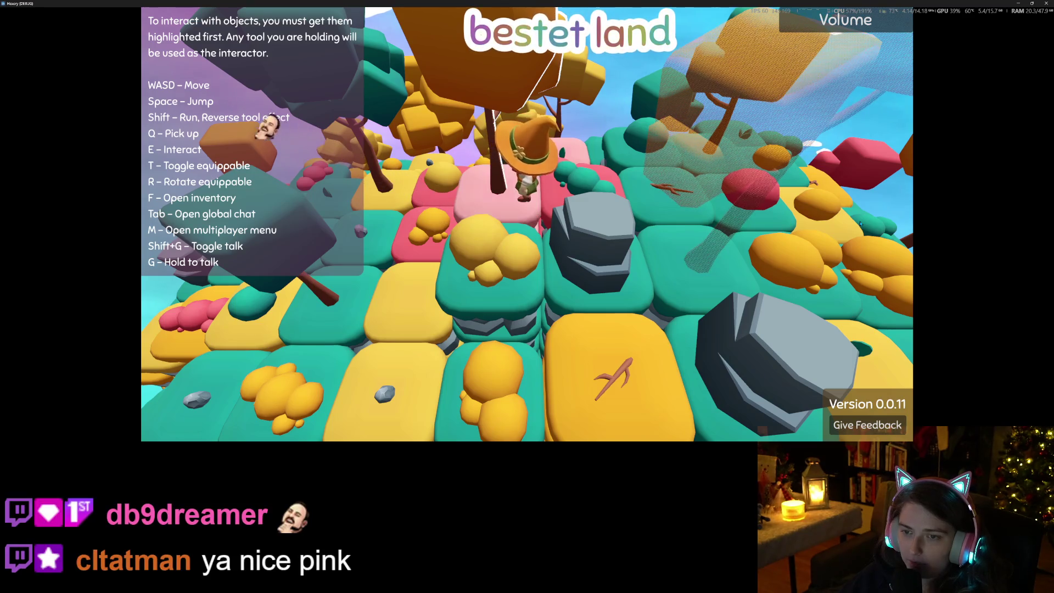
key("s")
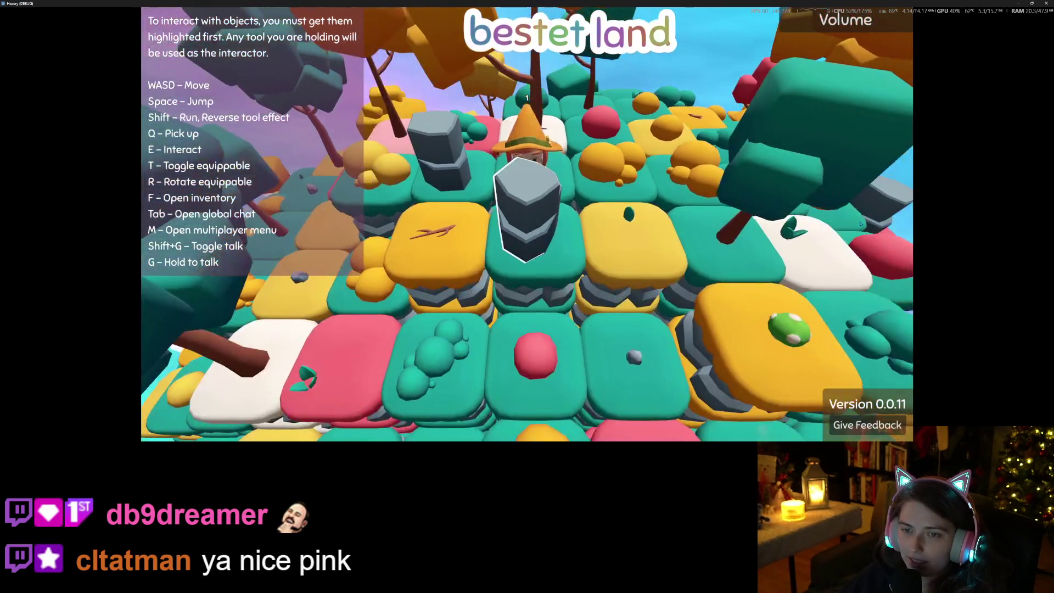
scroll(861, 224, "down", 3)
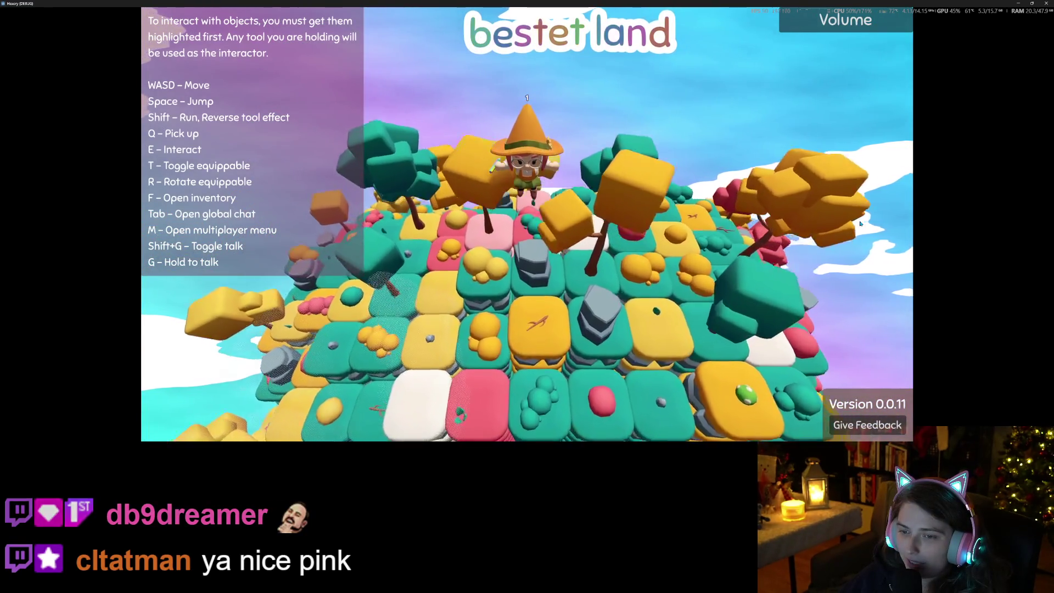
key("s")
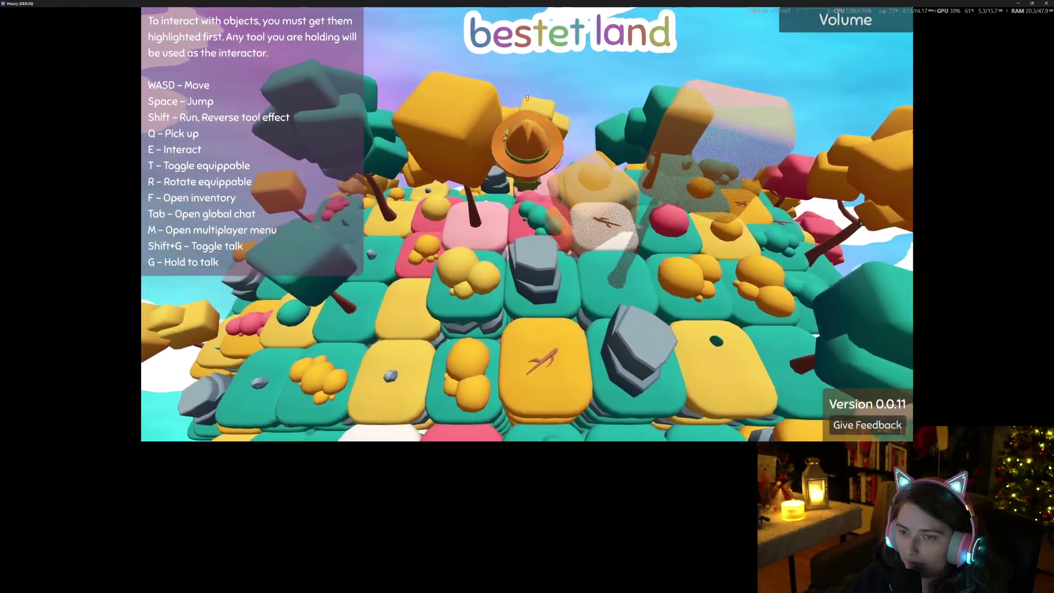
Step: Turn the wizard toward the camera and zoom in and out over the surrounding tiles
key("s")
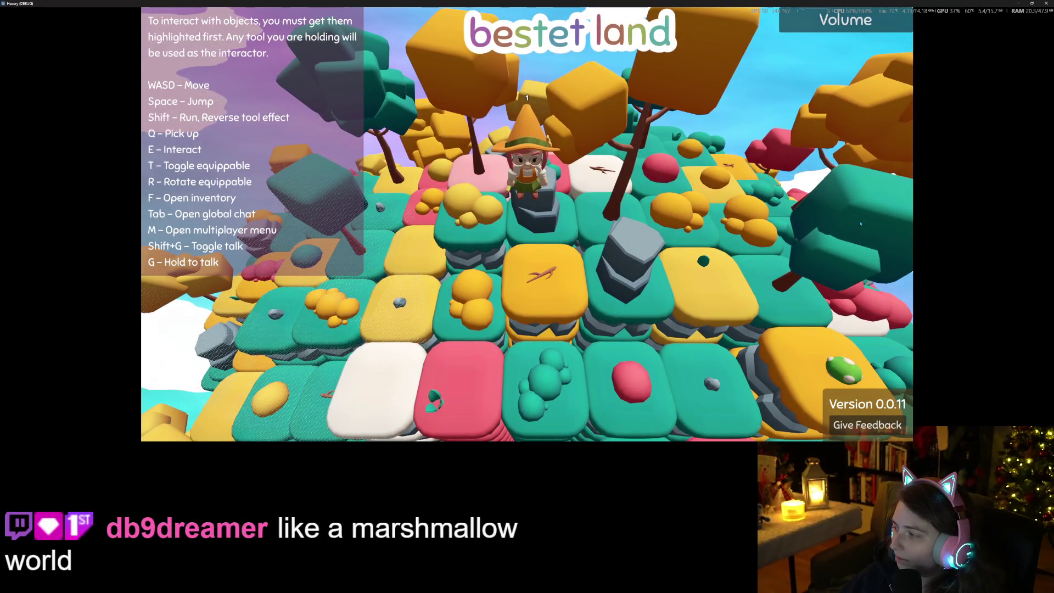
scroll(861, 223, "down", 3)
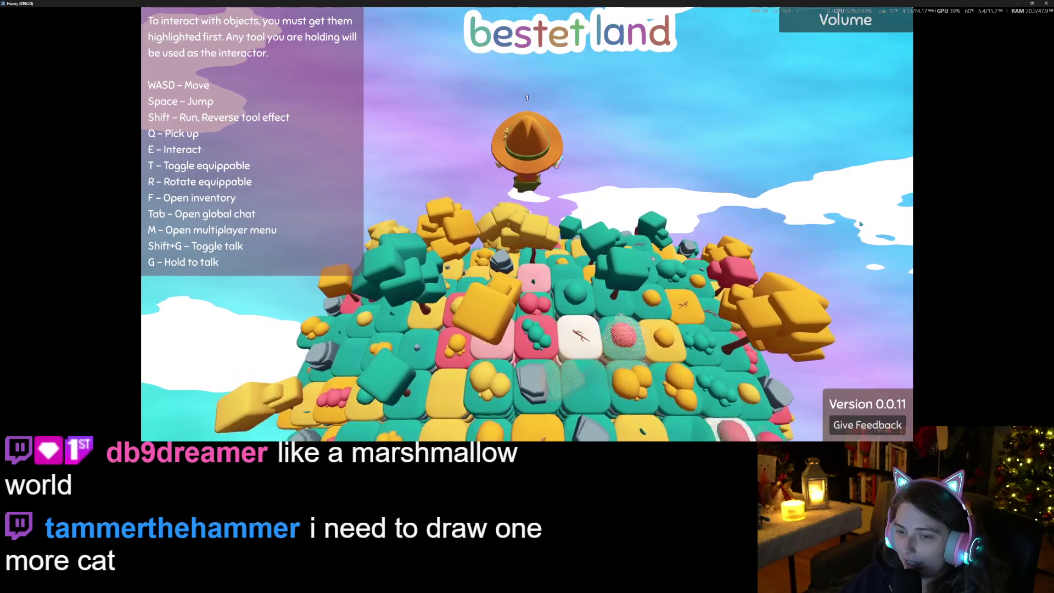
scroll(861, 224, "up", 3)
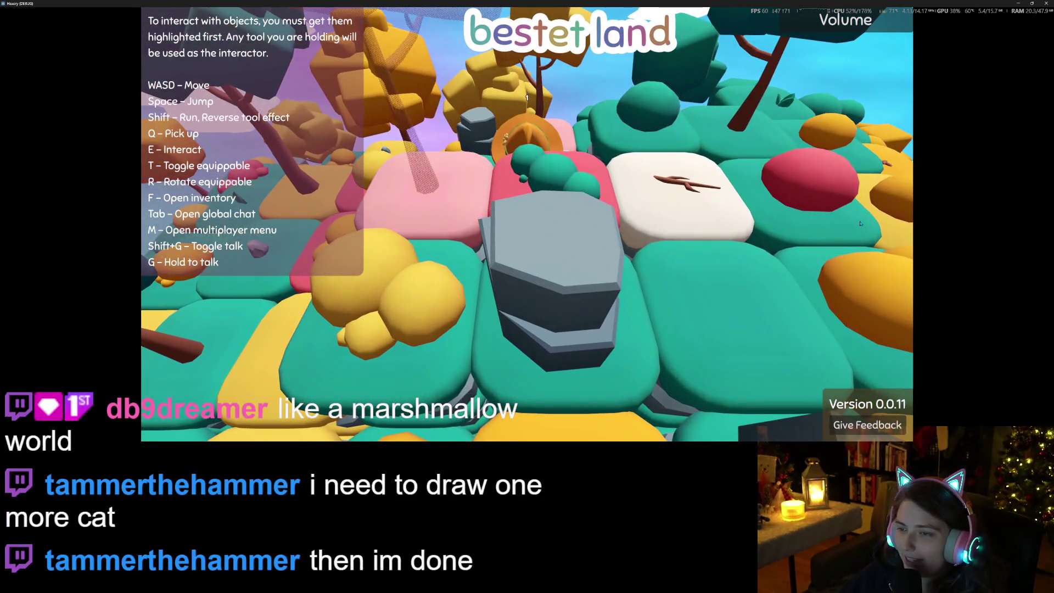
scroll(861, 224, "down", 3)
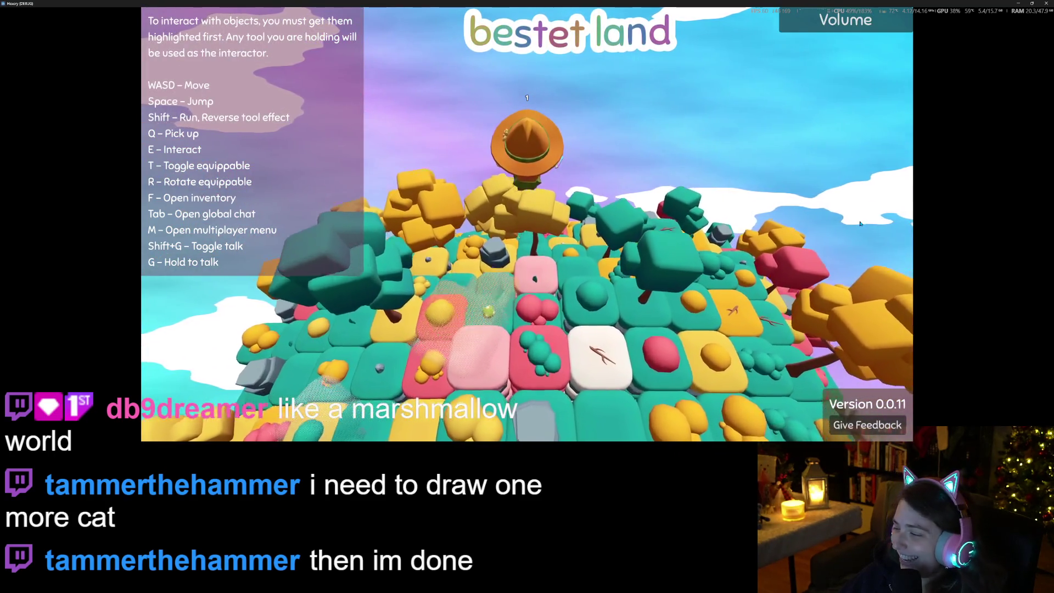
scroll(861, 224, "up", 3)
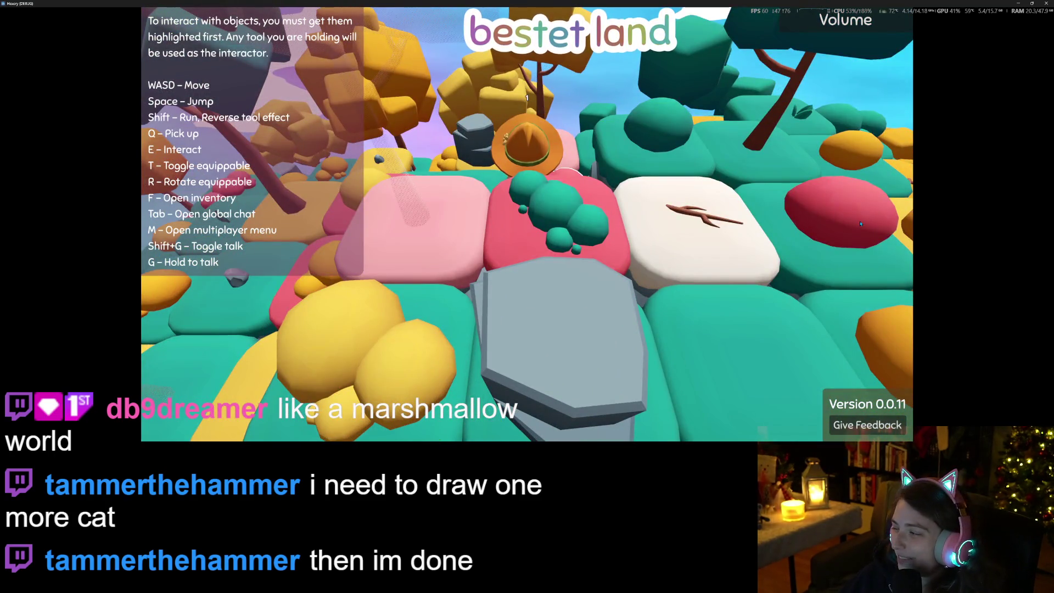
scroll(861, 224, "down", 3)
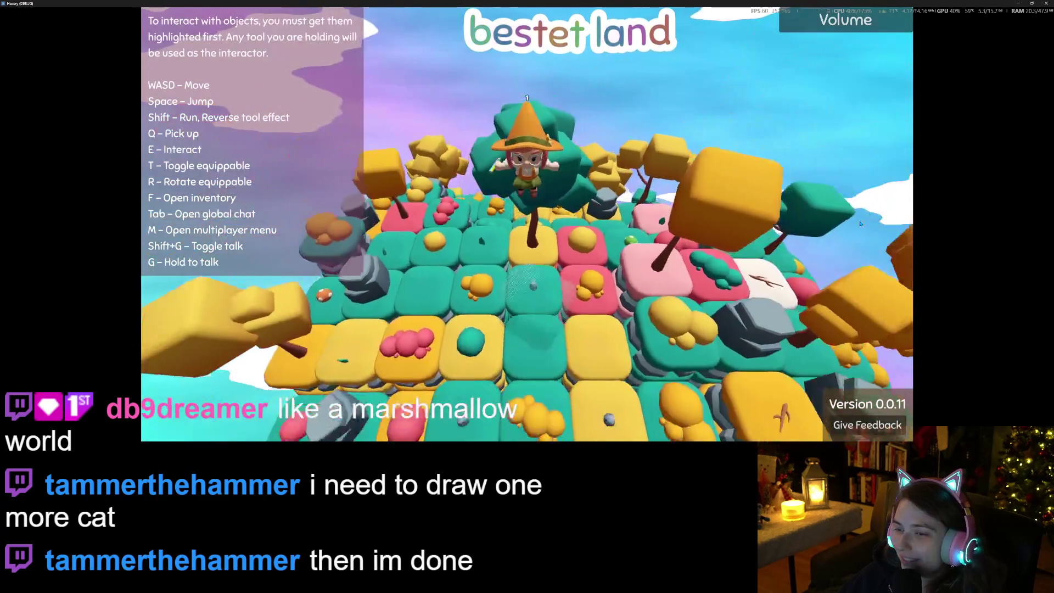
scroll(861, 224, "down", 3)
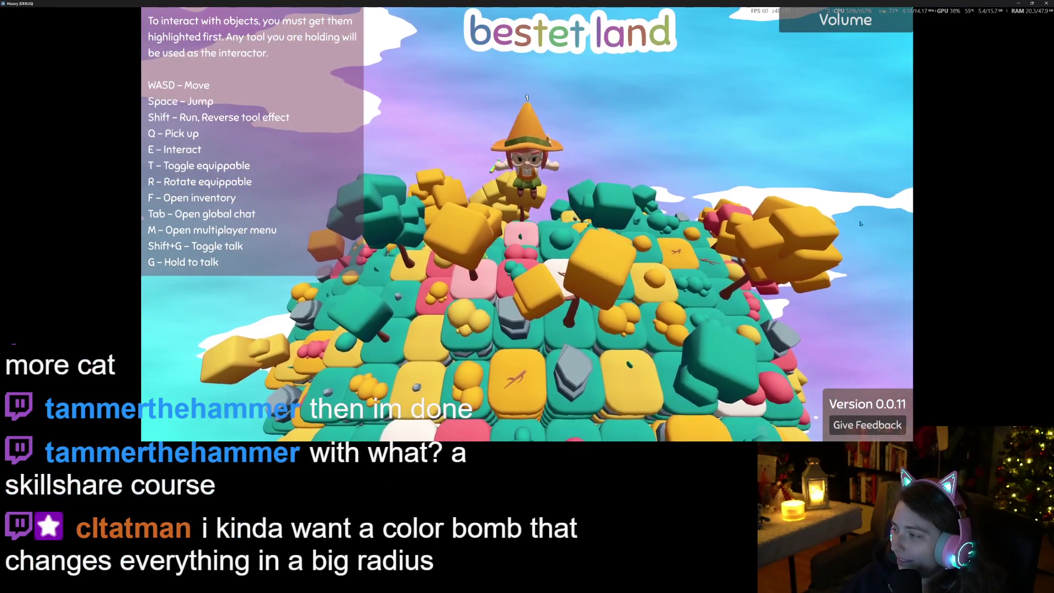
scroll(861, 223, "up", 3)
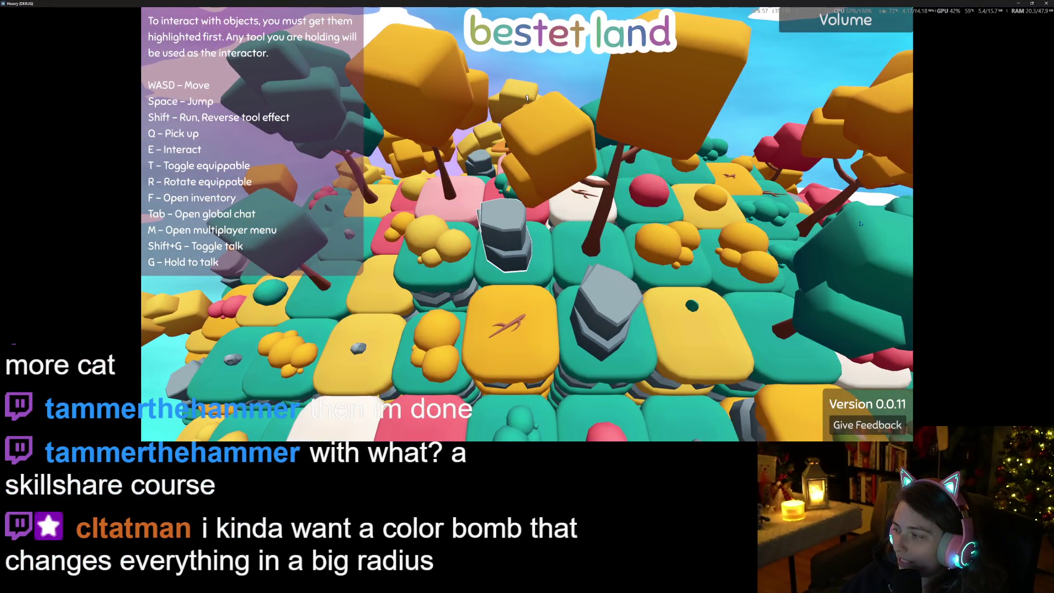
scroll(861, 223, "down", 2)
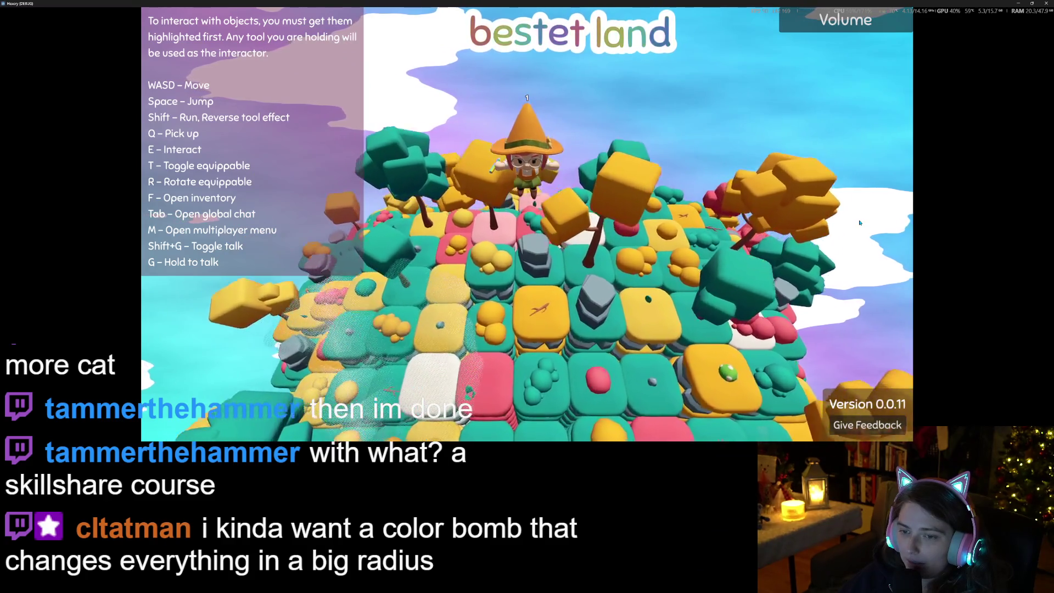
scroll(860, 223, "up", 3)
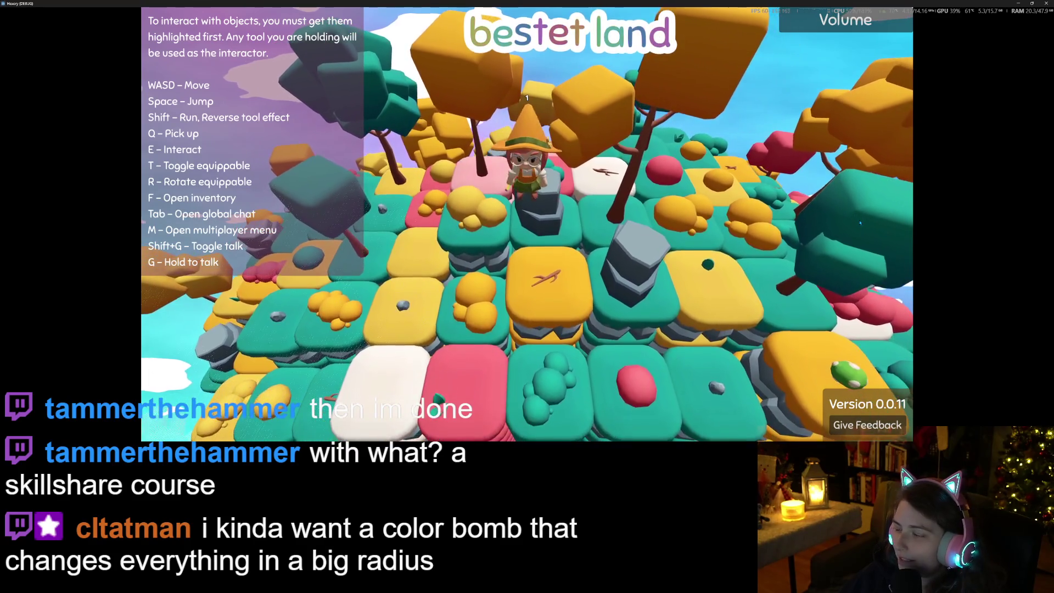
scroll(861, 223, "down", 3)
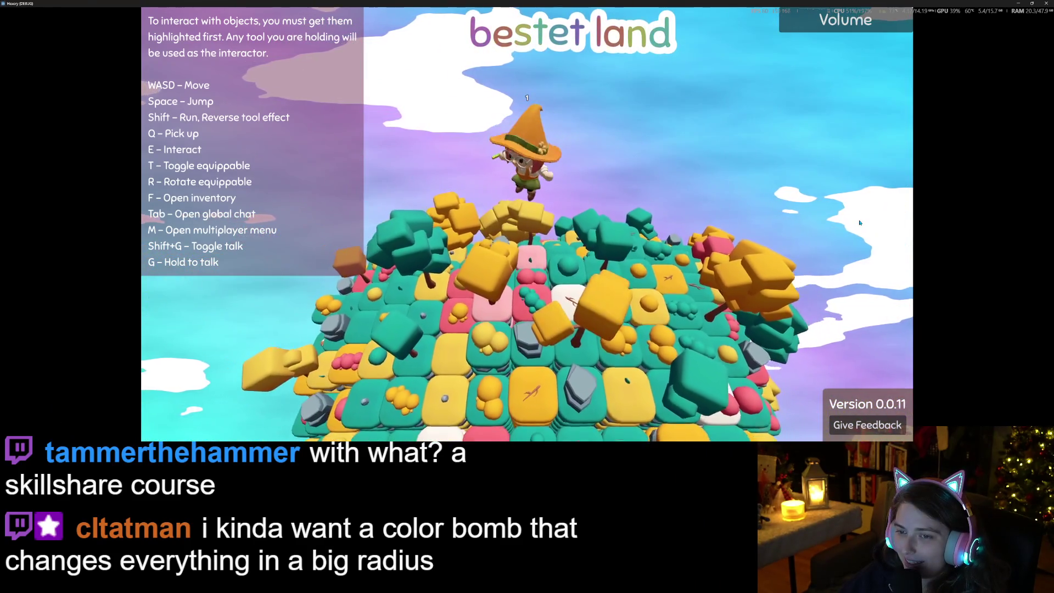
scroll(861, 223, "up", 3)
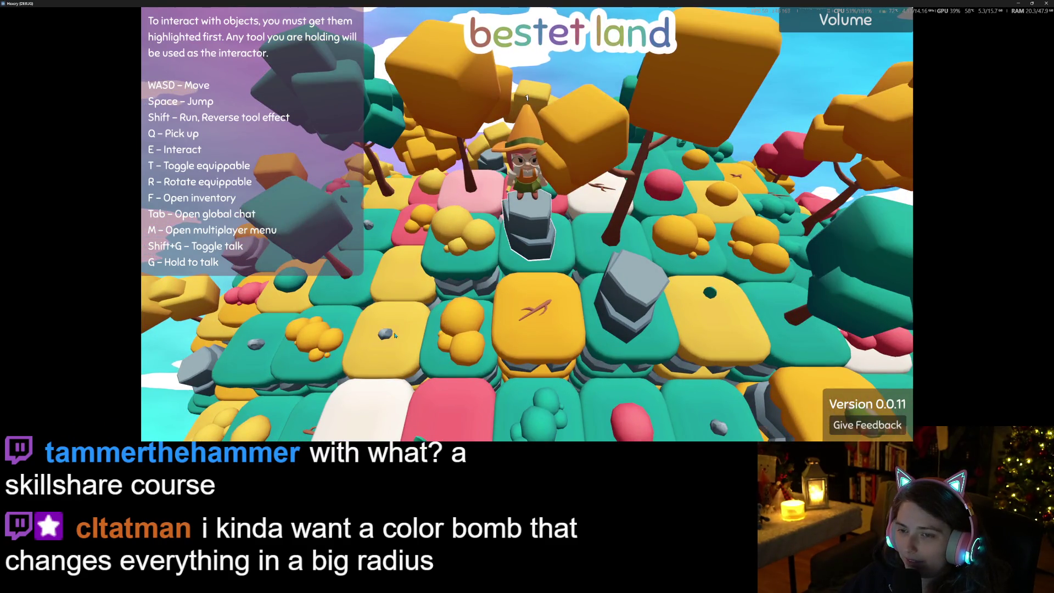
Step: Walk the wizard back onto the pink tile and zoom in for a close look
key("w")
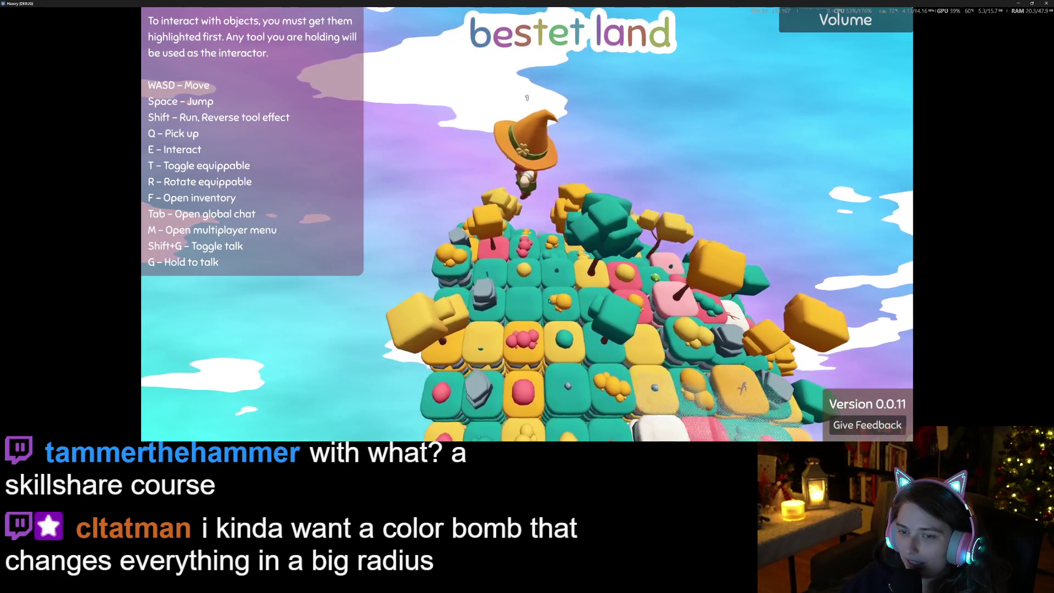
scroll(528, 97, "up", 3)
scroll(527, 98, "down", 5)
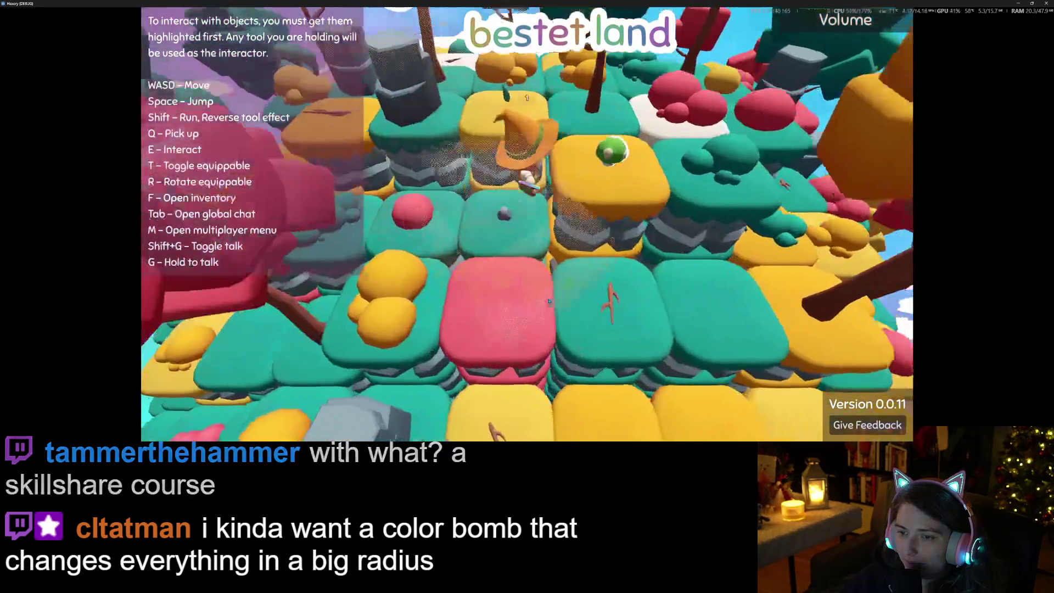
scroll(528, 97, "up", 2)
scroll(527, 98, "up", 4)
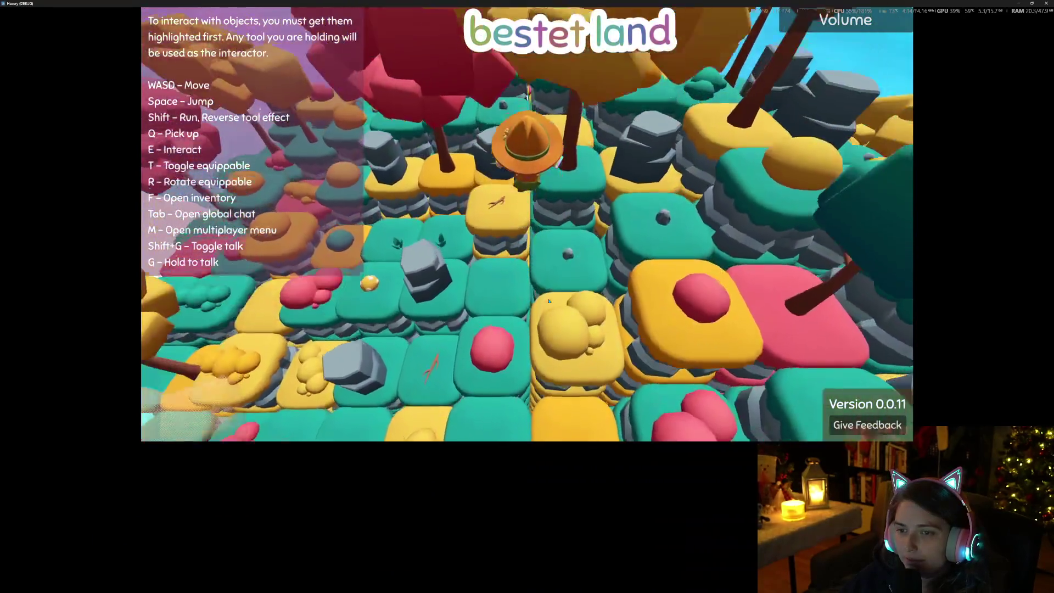
scroll(549, 301, "down", 5)
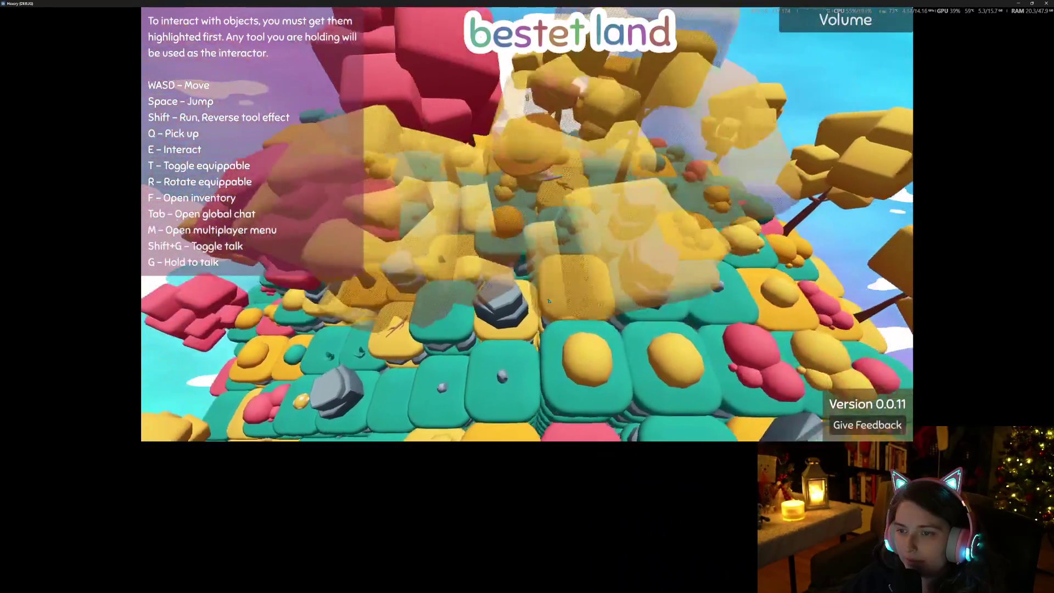
scroll(549, 300, "up", 5)
scroll(549, 301, "down", 5)
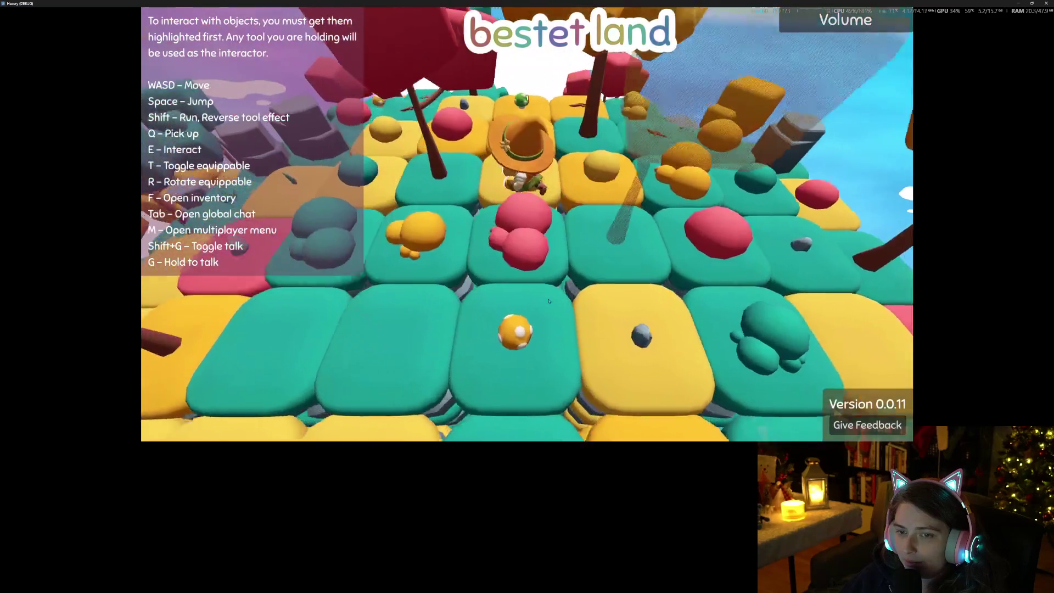
scroll(527, 98, "up", 3)
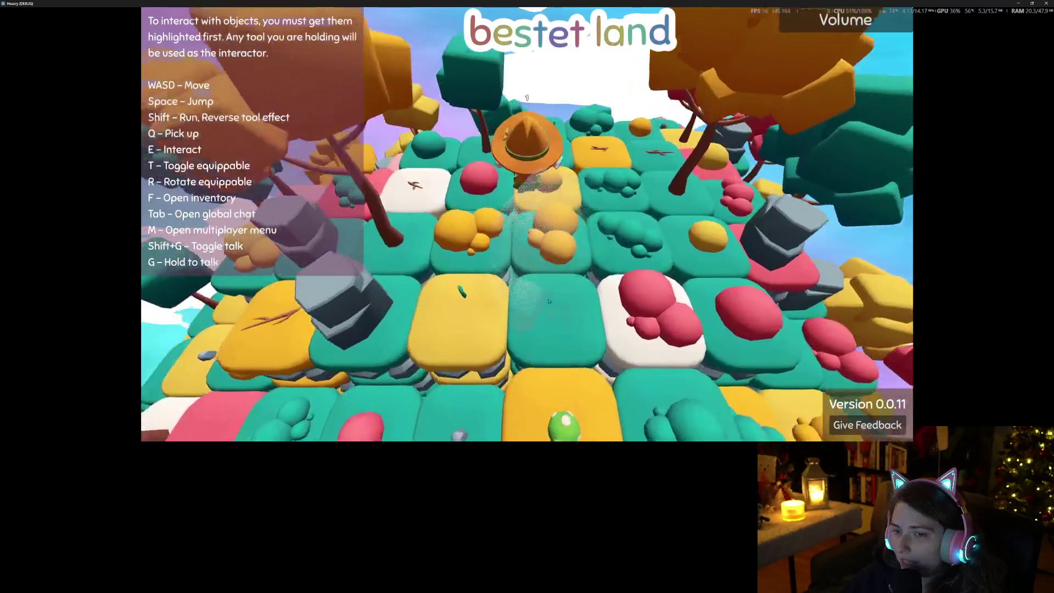
scroll(527, 98, "down", 4)
scroll(500, 287, "up", 3)
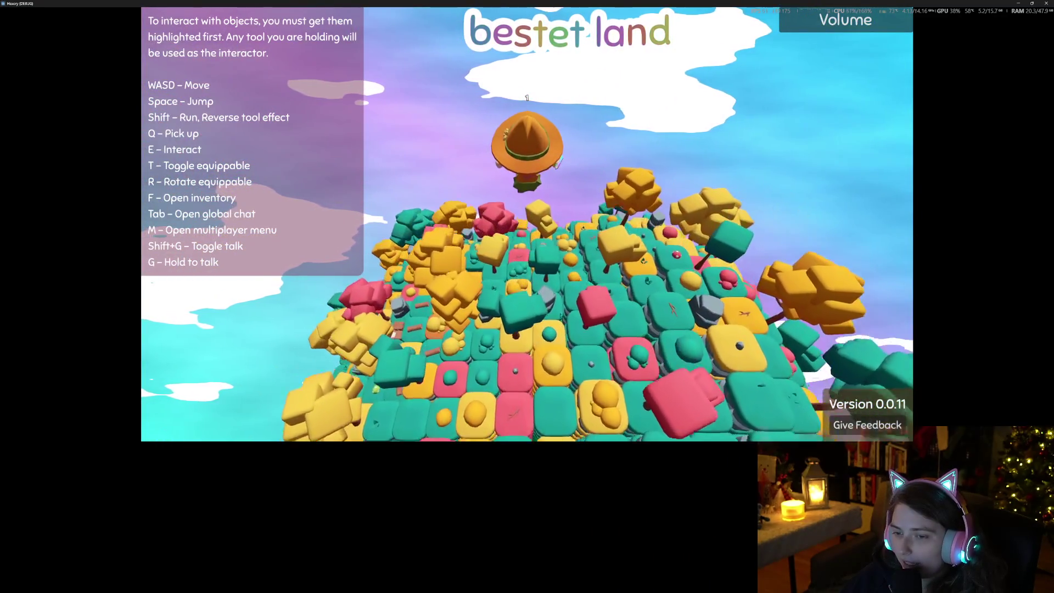
scroll(578, 316, "up", 3)
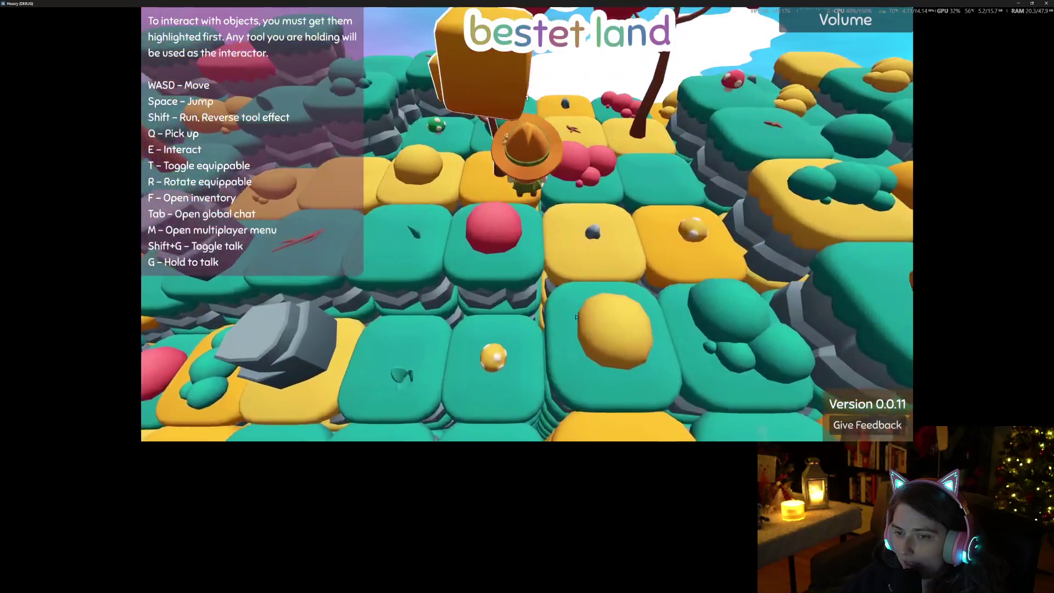
Step: Walk toward the camera and cycle the tile underfoot through pink, orange and brown
key("s")
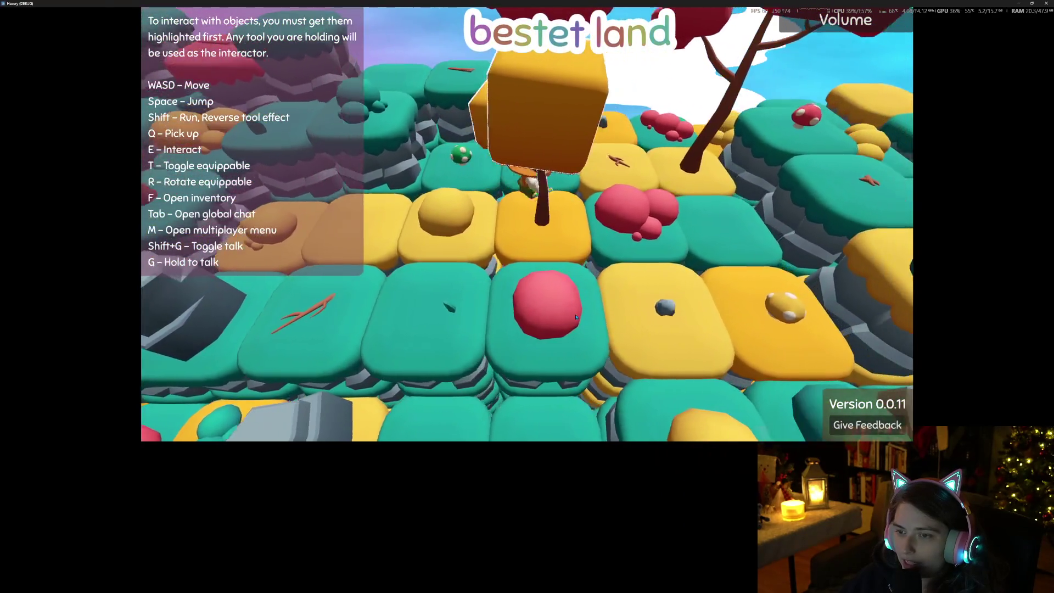
scroll(576, 317, "up", 2)
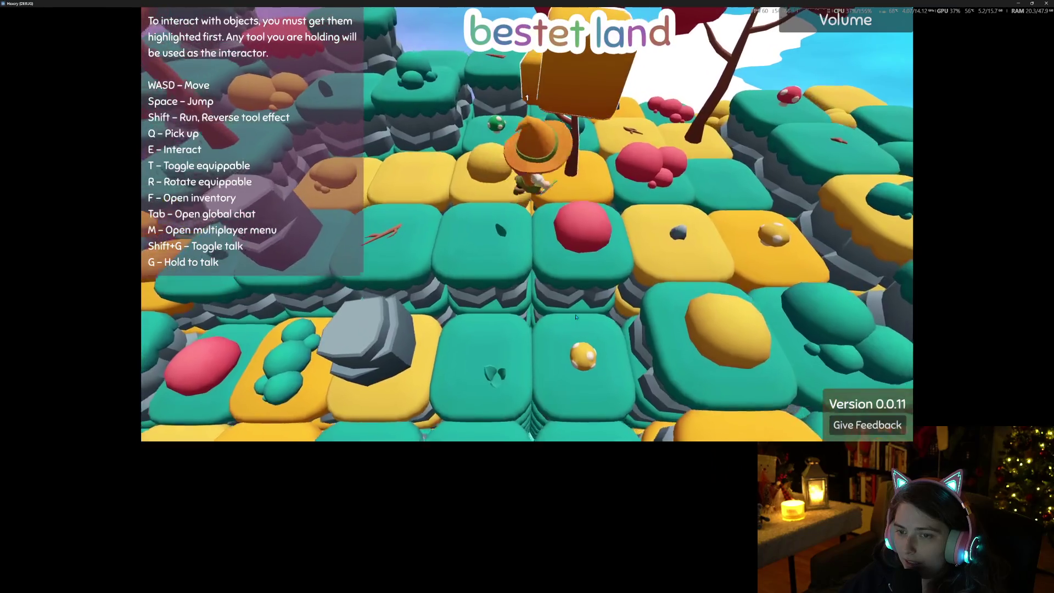
key("a")
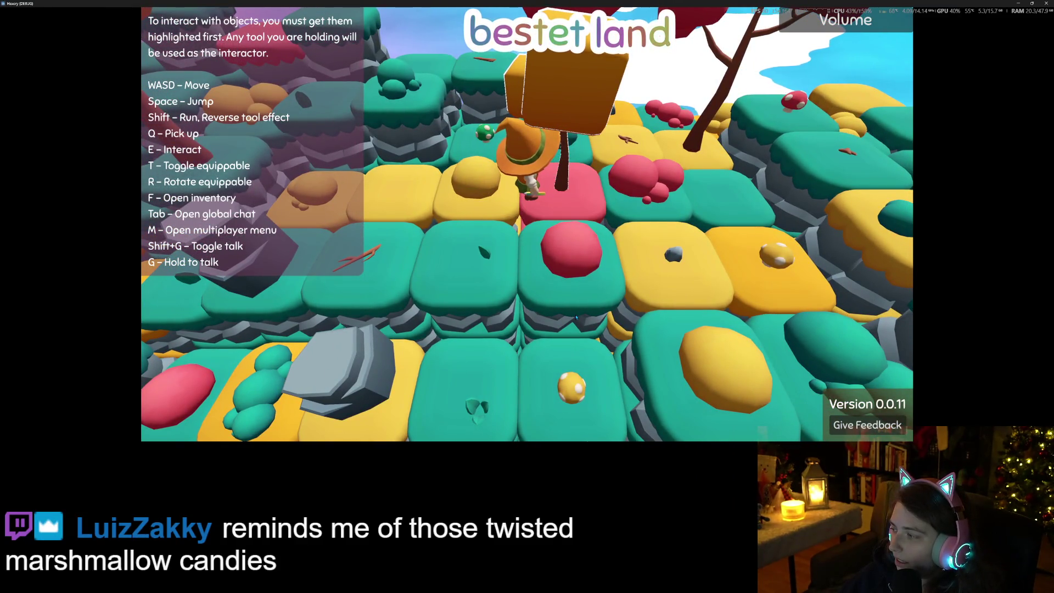
key("d")
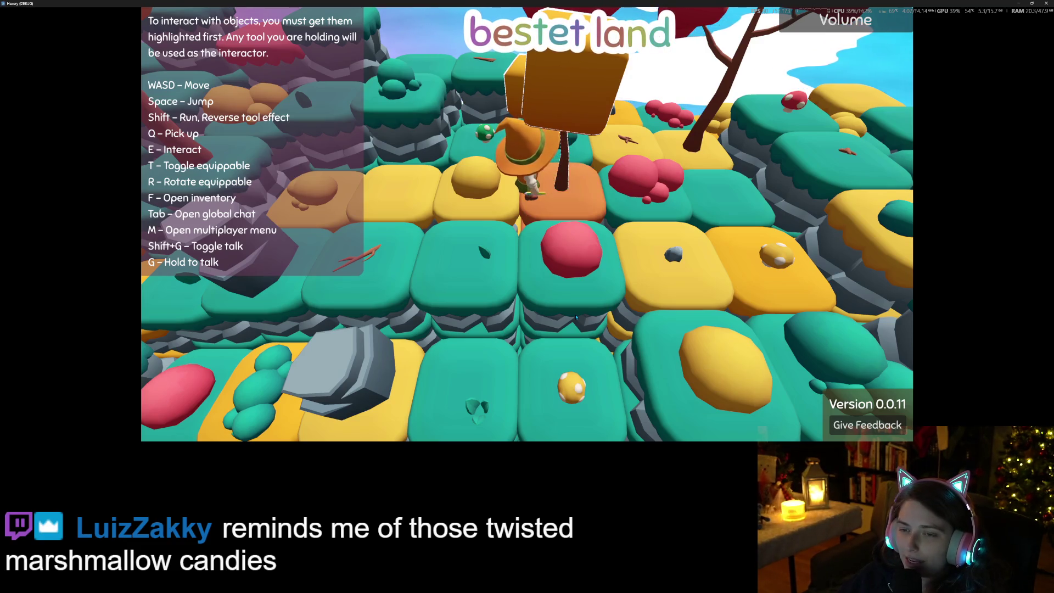
key("e")
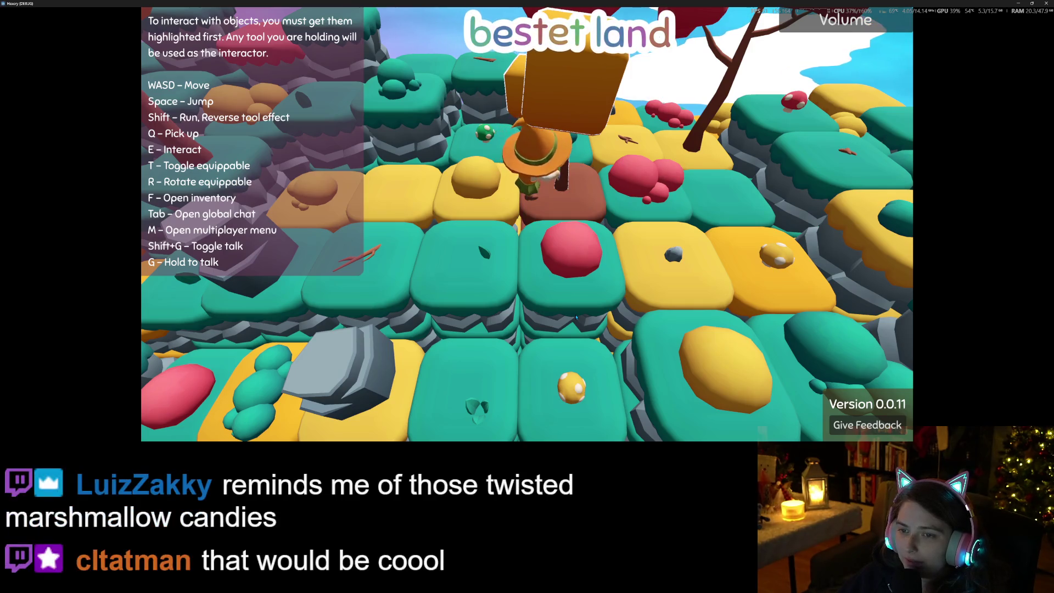
Step: Turn a yellow tile red, cycle a teal tile through yellow and back, and make a grey-brown tile white
key("a")
key("a")
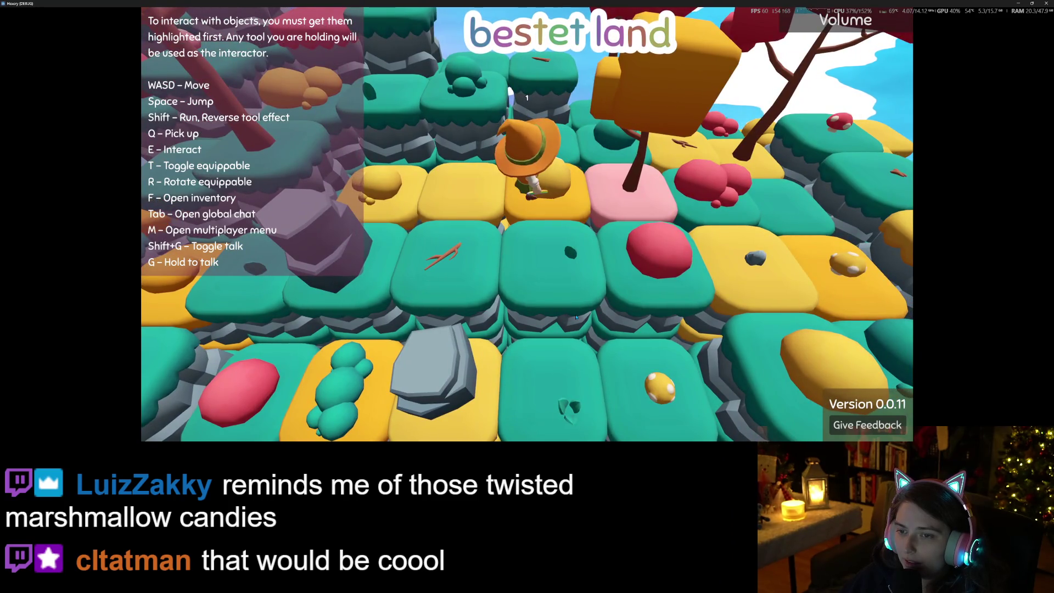
key("e")
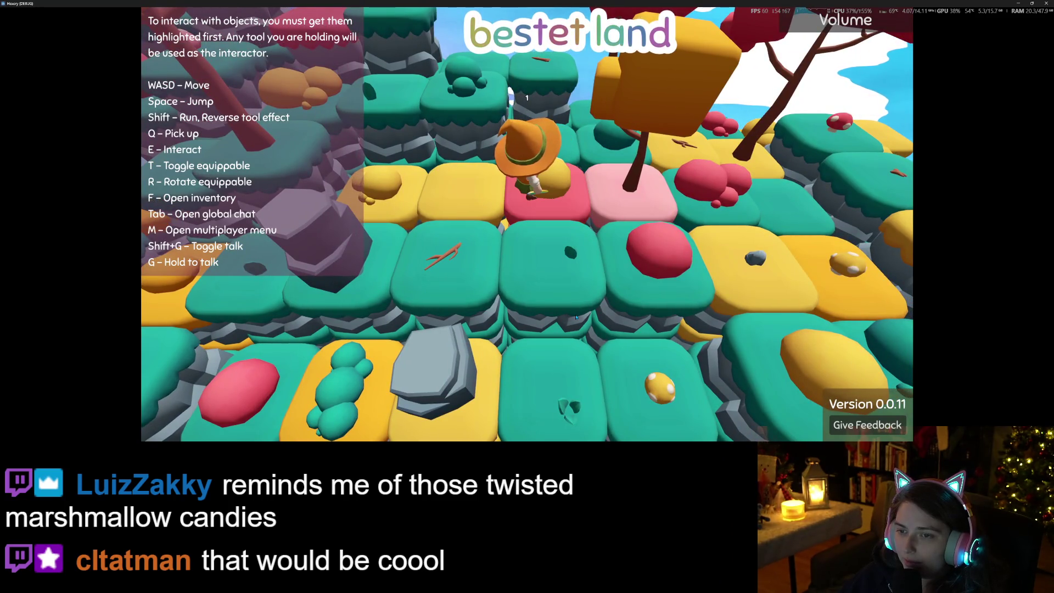
key("d")
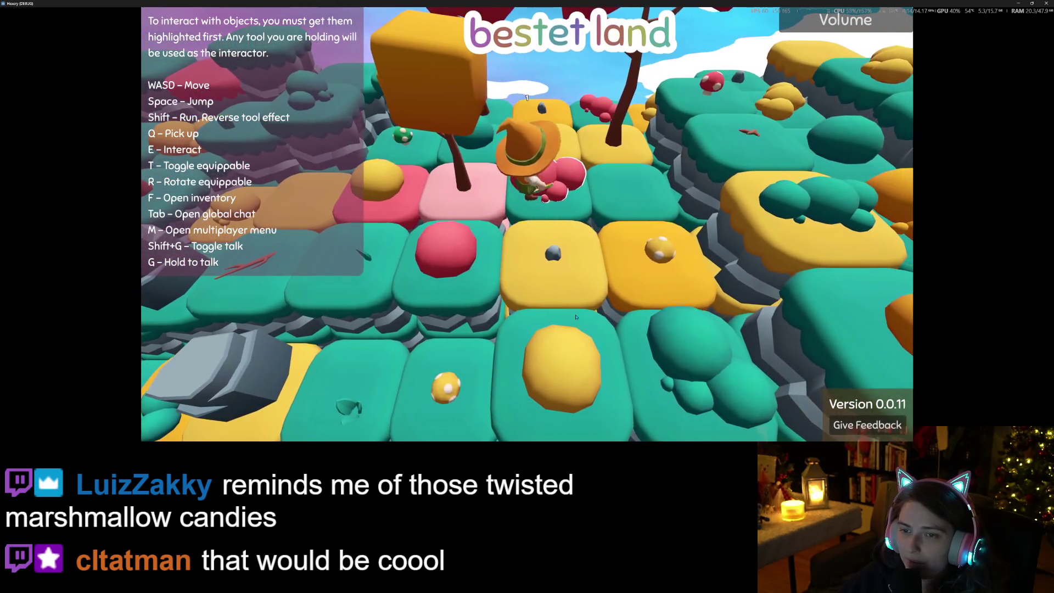
key("e")
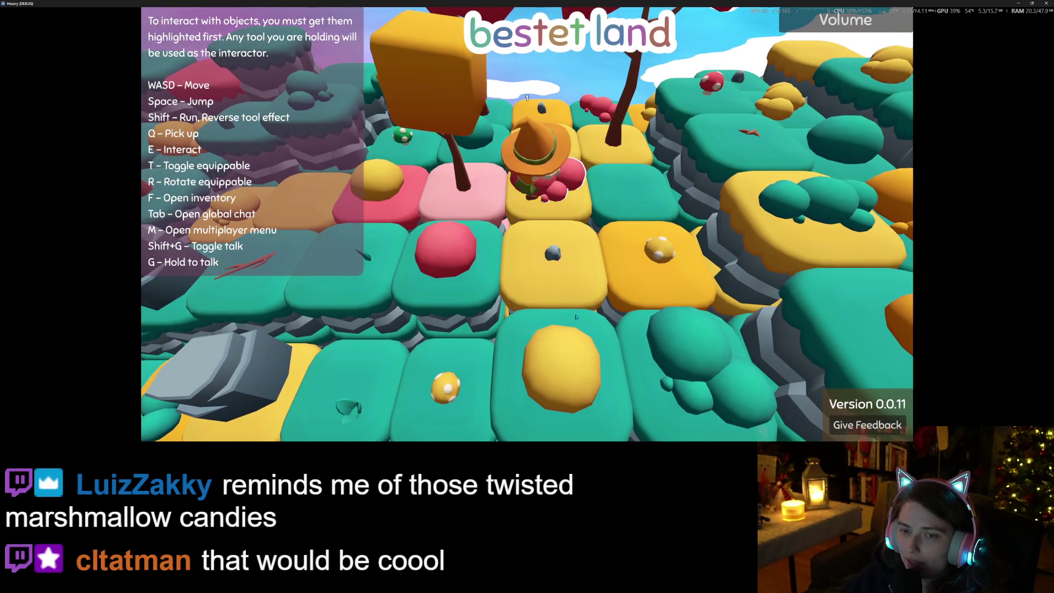
key("e")
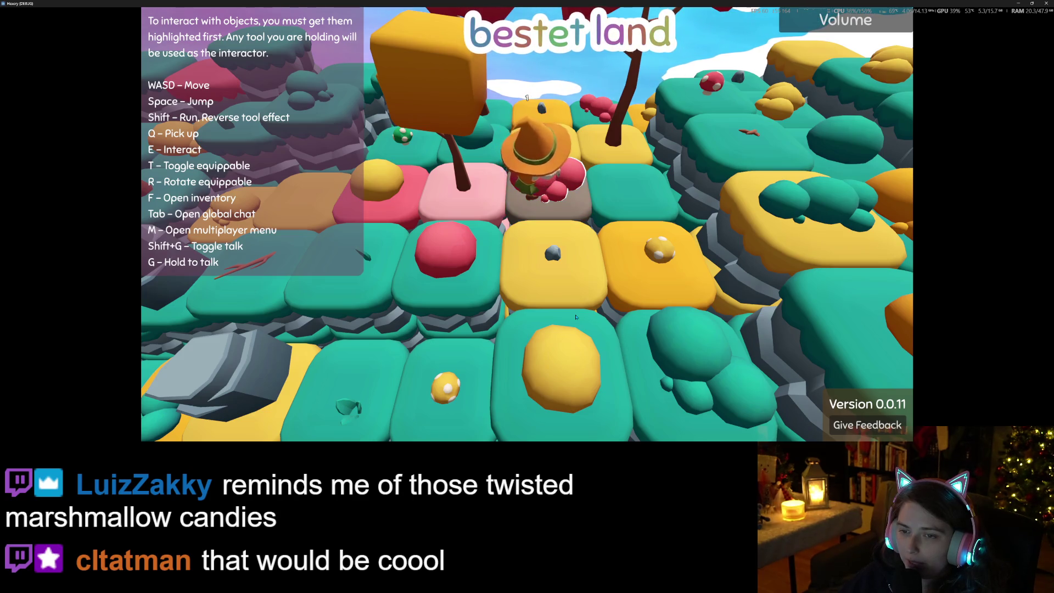
key("e")
Step: Recolour the mushroom tile white, pink, then brown, and the rock tile white, then pink
key("a")
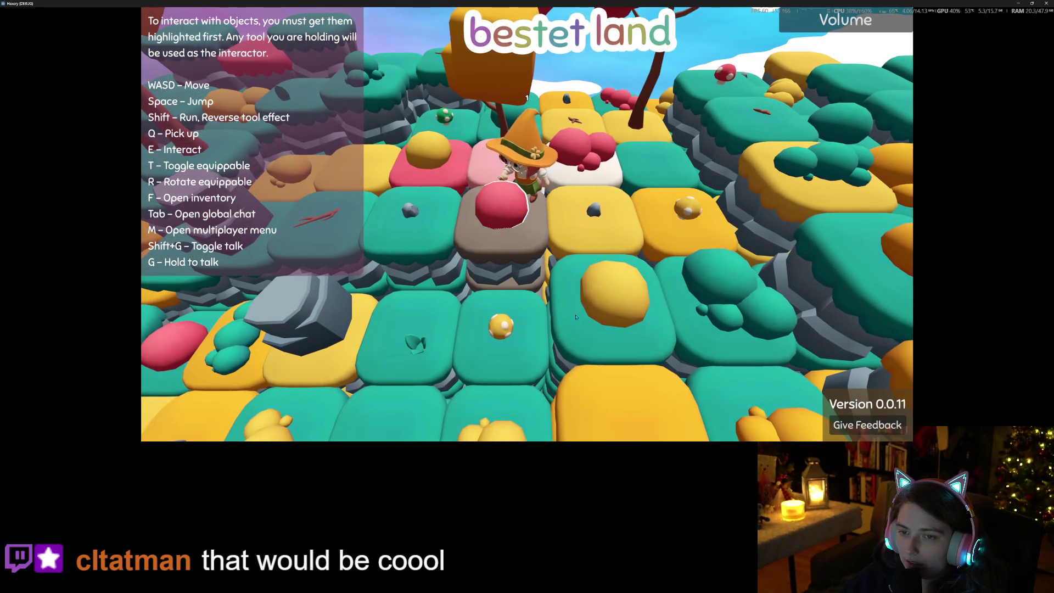
key("e")
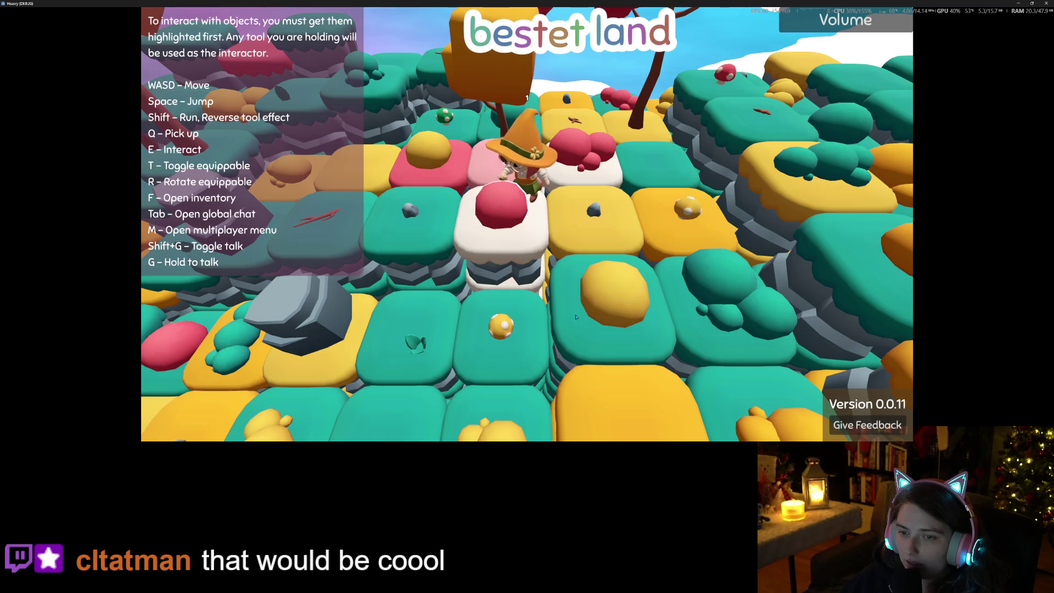
key("e")
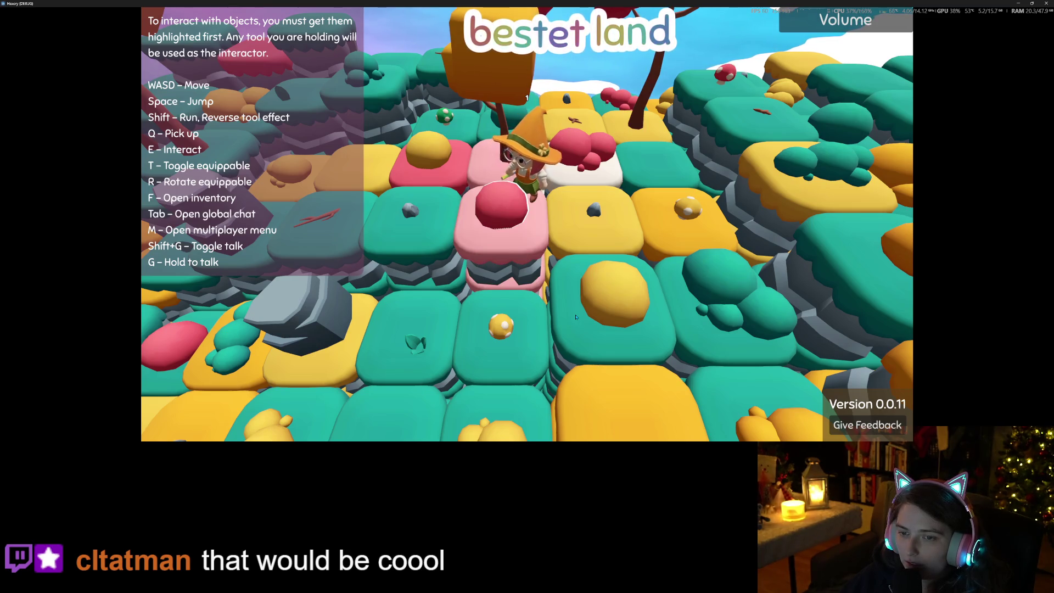
key("e")
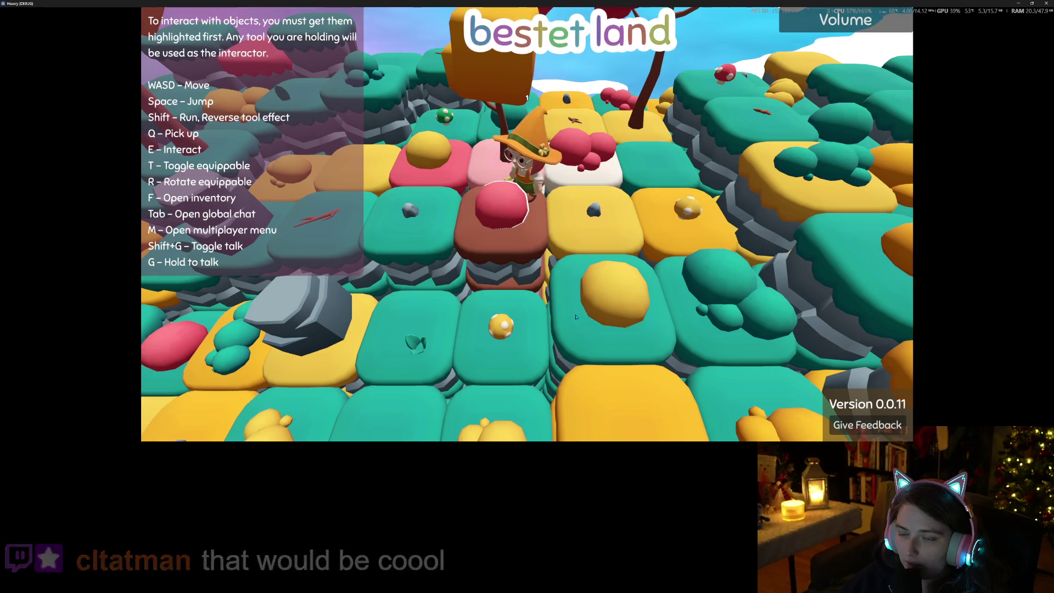
key("a")
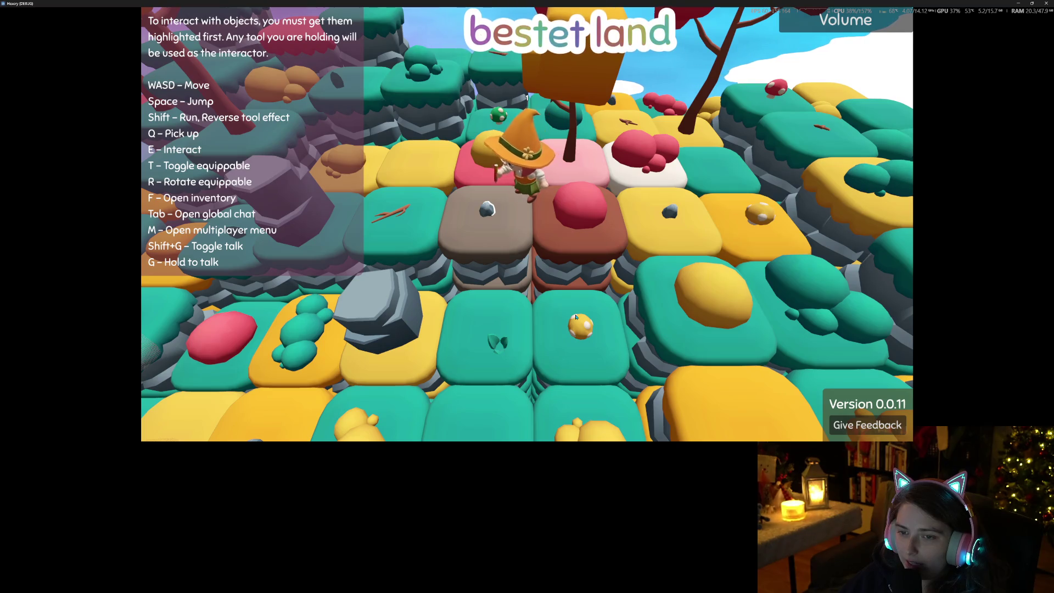
key("e")
key("e")
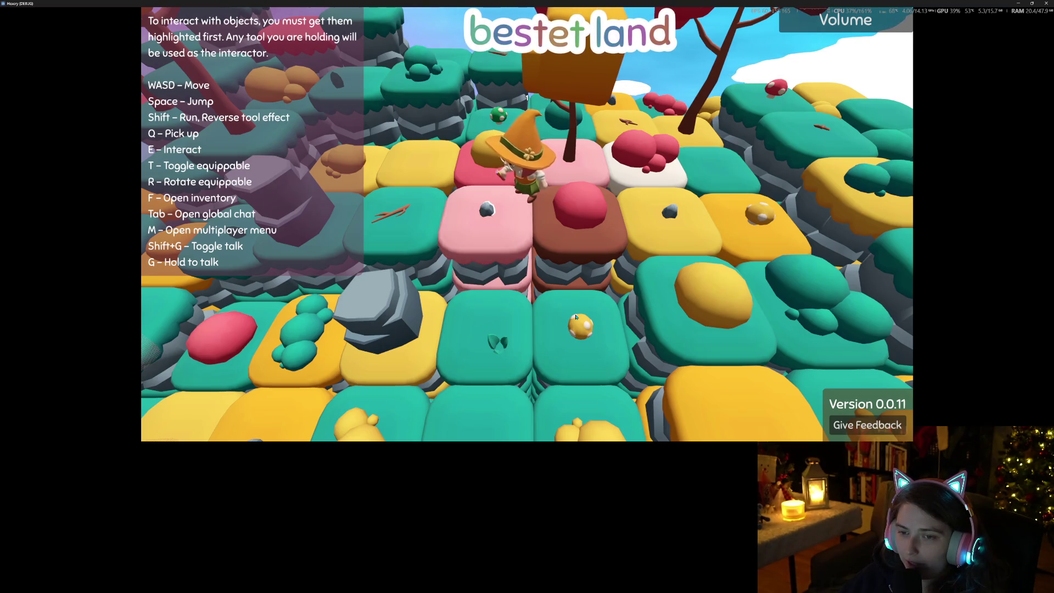
key("e")
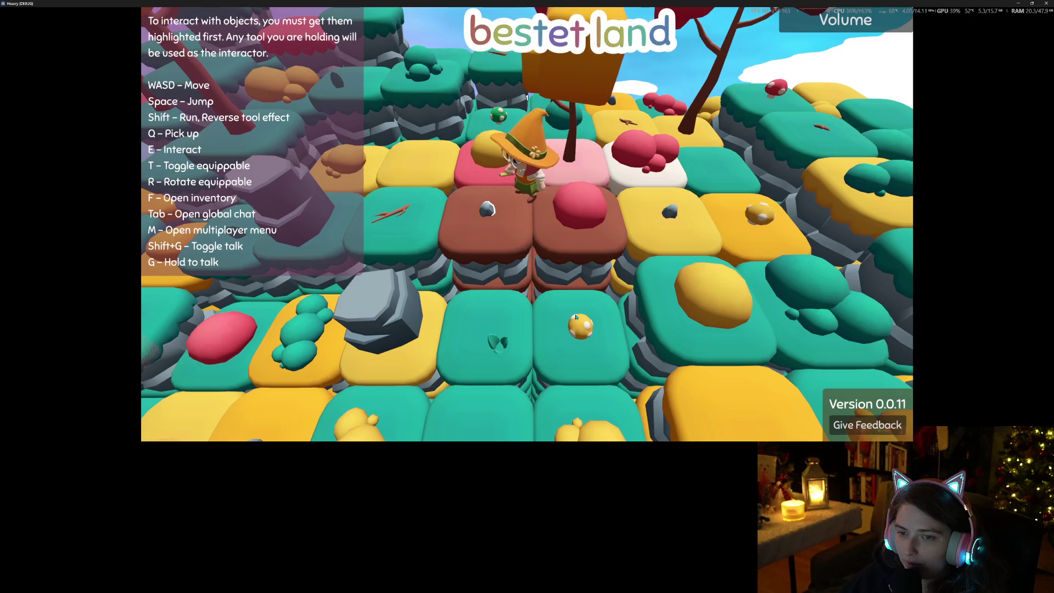
Step: Walk over the orange and brown tiles to review them, then close the running game
key("w")
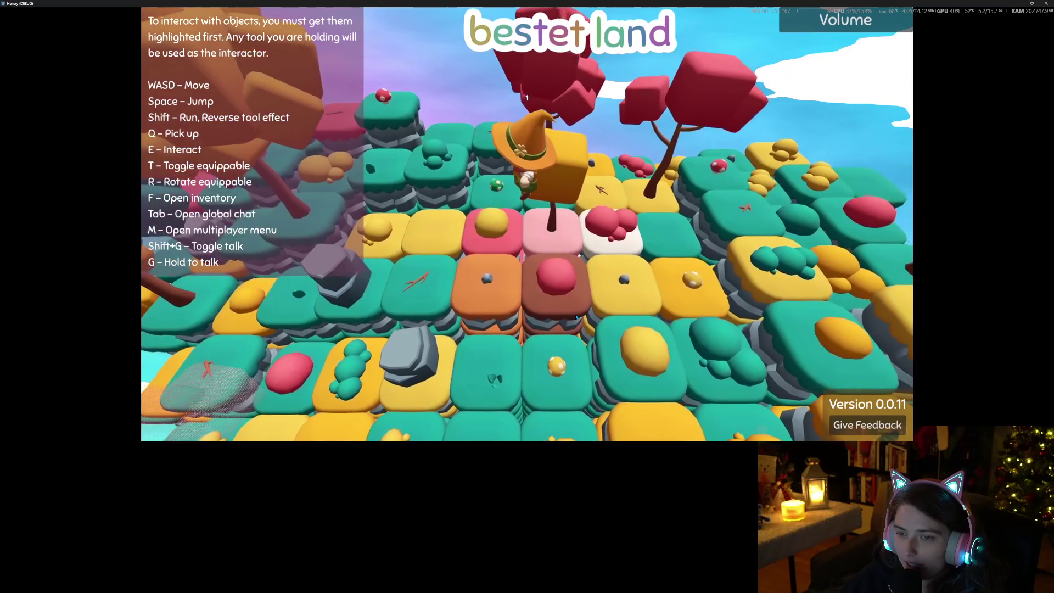
scroll(576, 317, "up", 3)
scroll(576, 317, "down", 6)
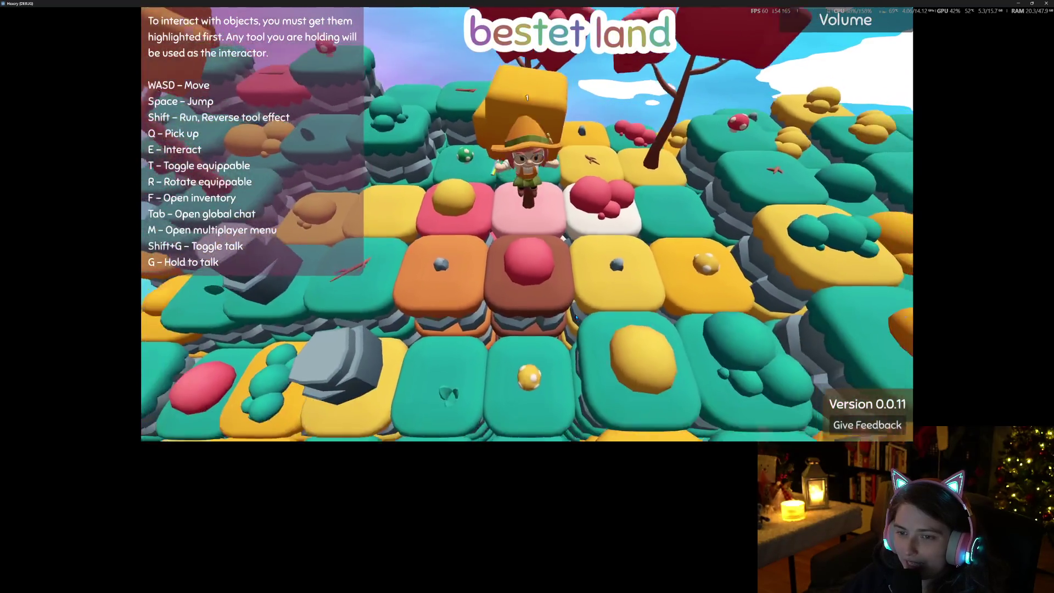
key("s")
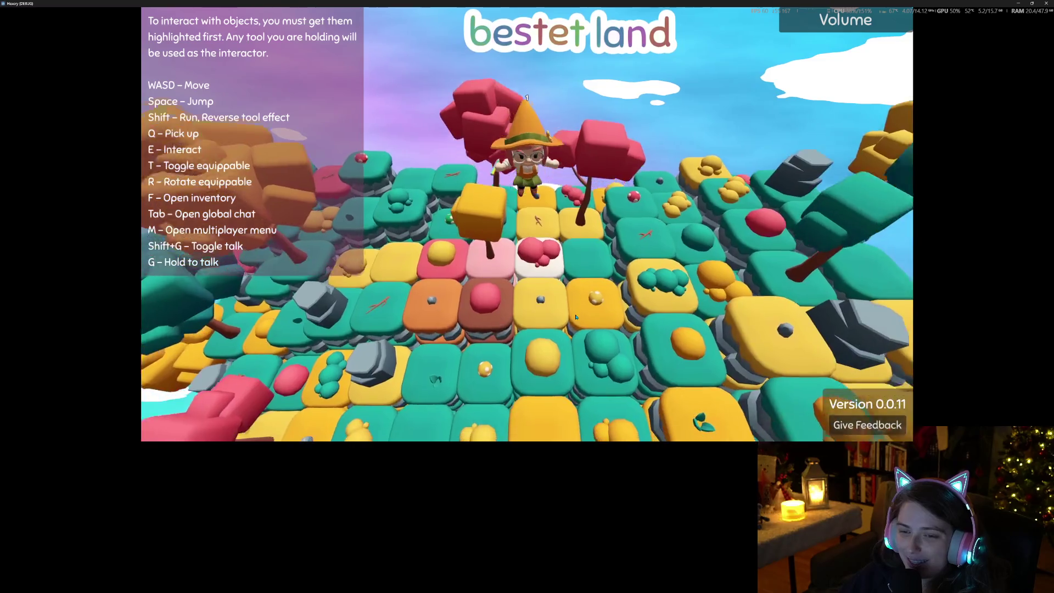
scroll(576, 317, "up", 5)
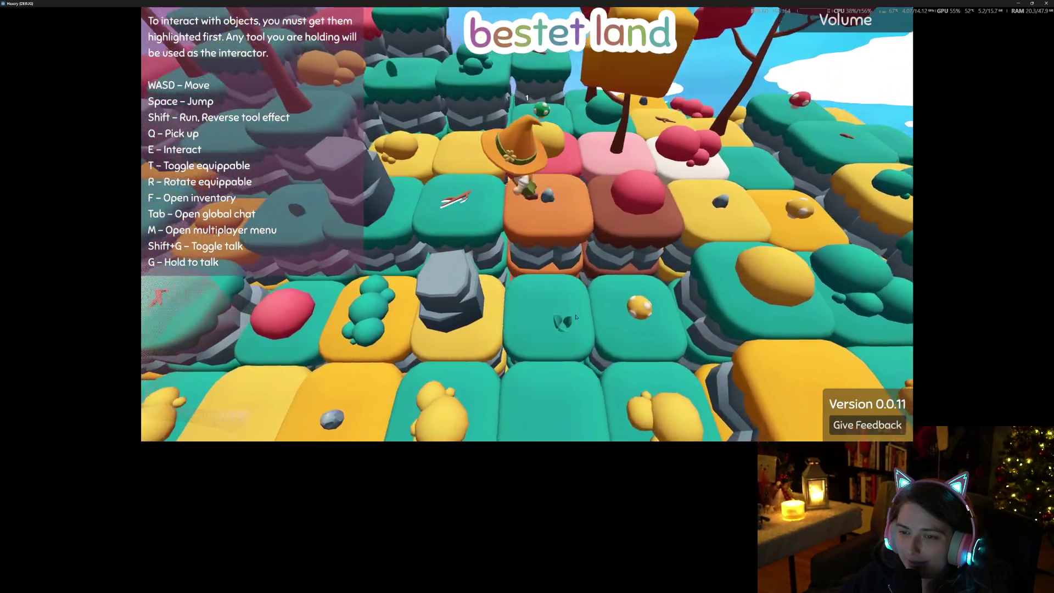
key("d")
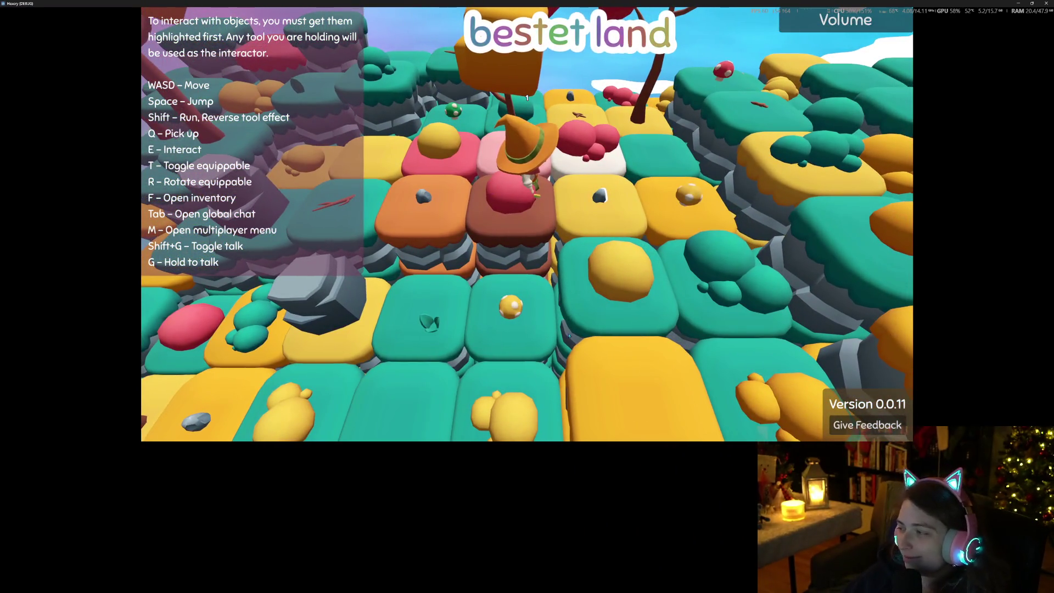
scroll(554, 330, "down", 5)
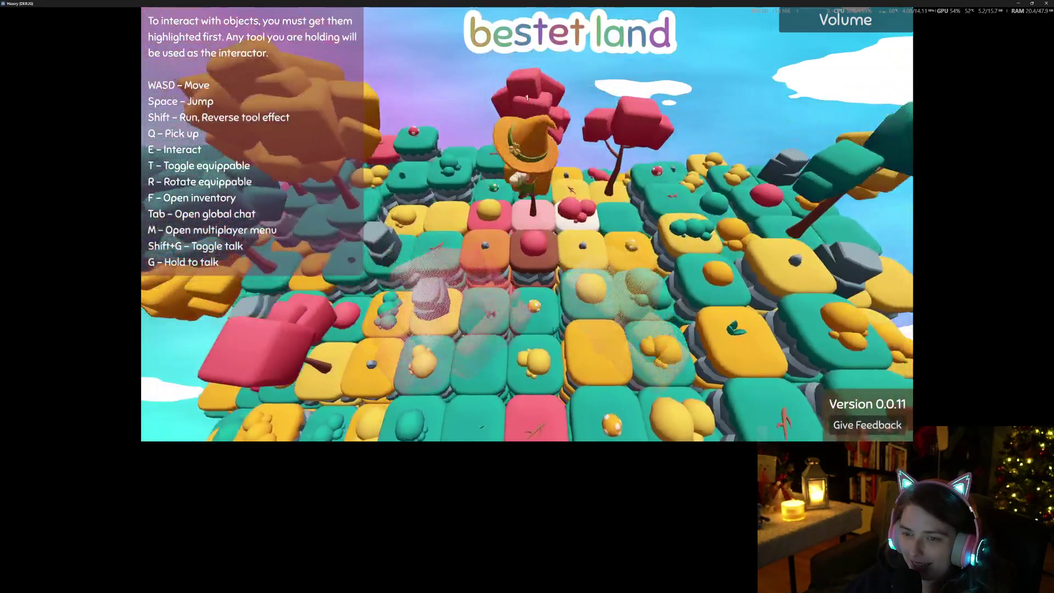
scroll(553, 329, "up", 5)
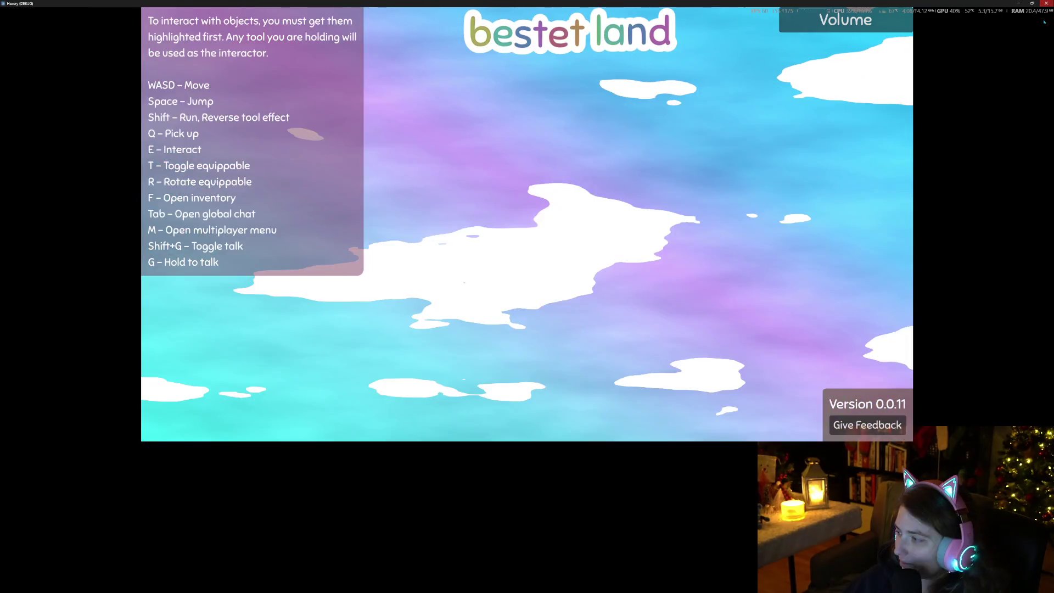
left_click(1047, 4)
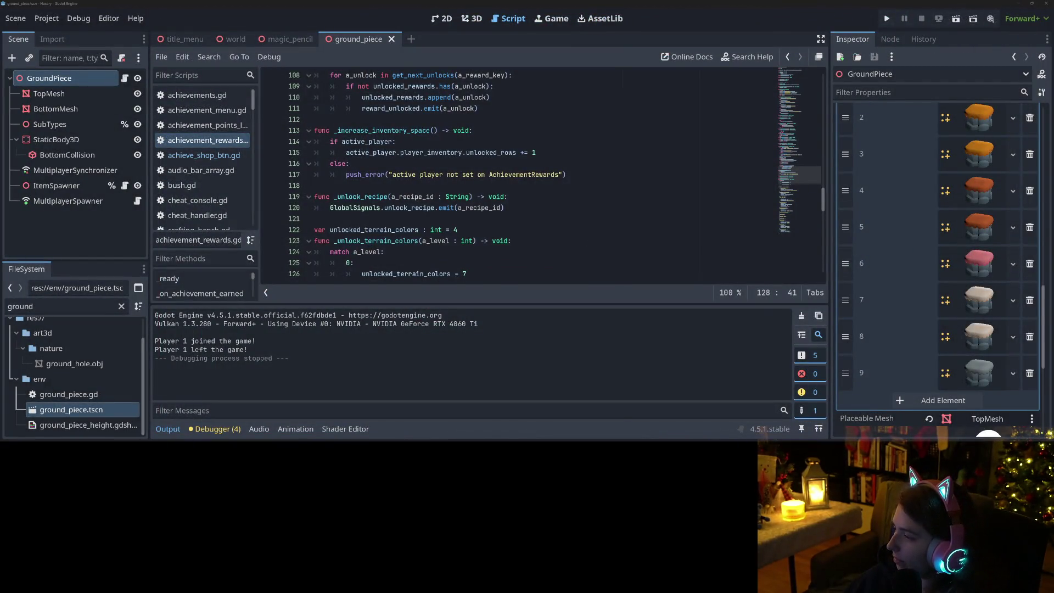
Step: Exclude achievements.gd, review the ground_piece.tscn and default_bus_layout.tres diffs, and begin the summary 'adds pink terrain'
key("alt+Tab")
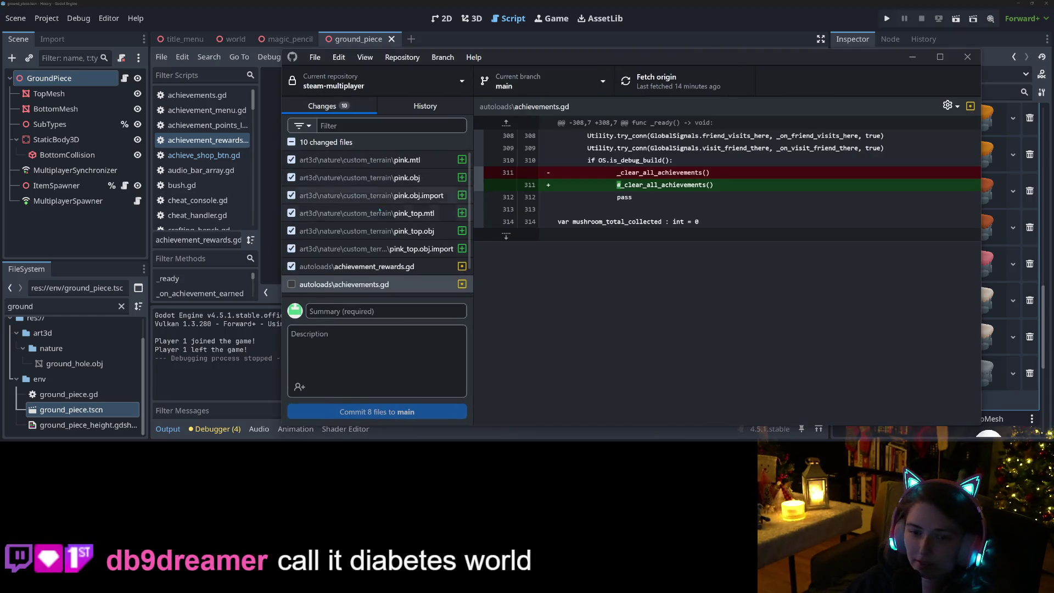
key("space")
left_click(372, 289)
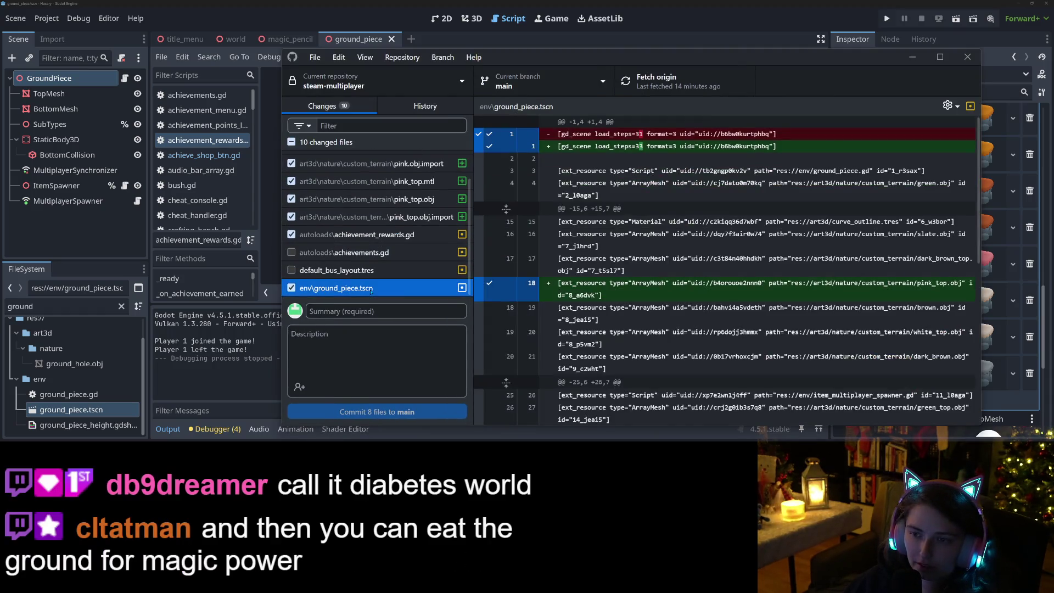
left_click(373, 254)
left_click(365, 270)
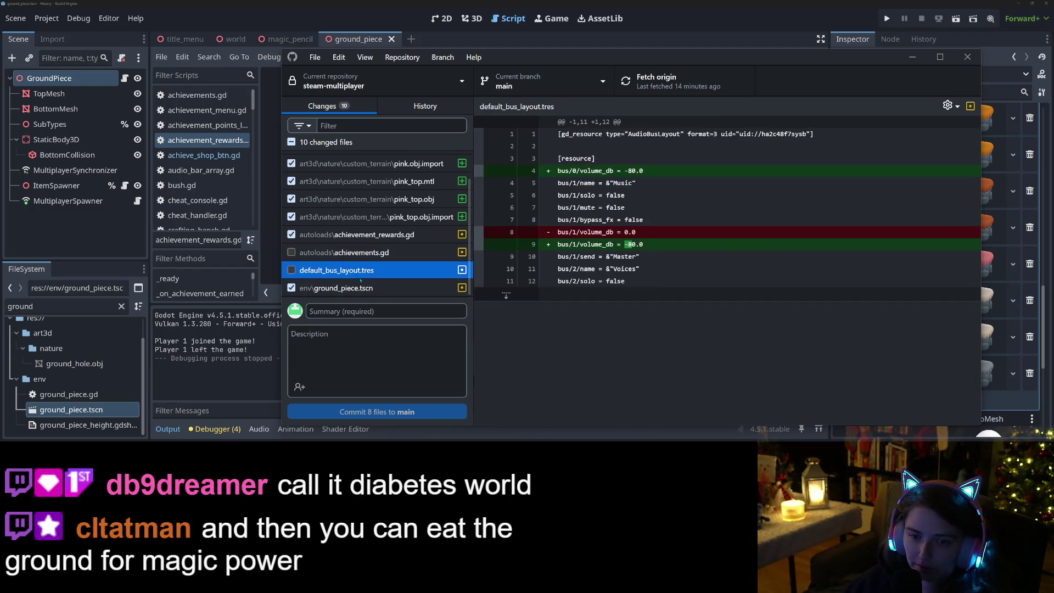
scroll(361, 282, "up", 1)
left_click(396, 311)
type("adds pink terrain op")
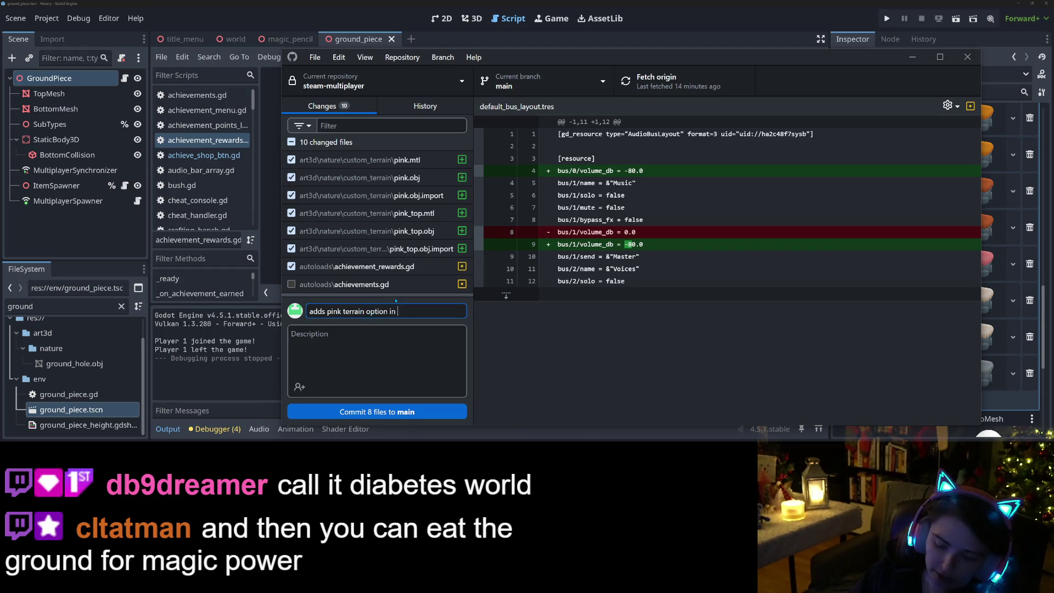
Step: Commit the eight files to main as 'adds pink terrain option in yummy collection' and push to origin
type("tion")
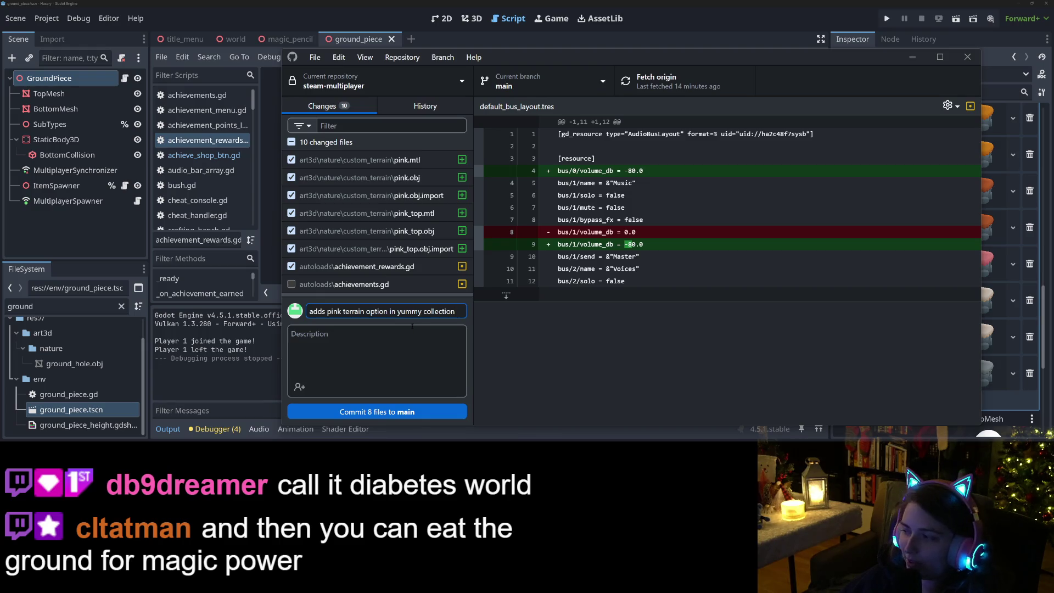
left_click(394, 411)
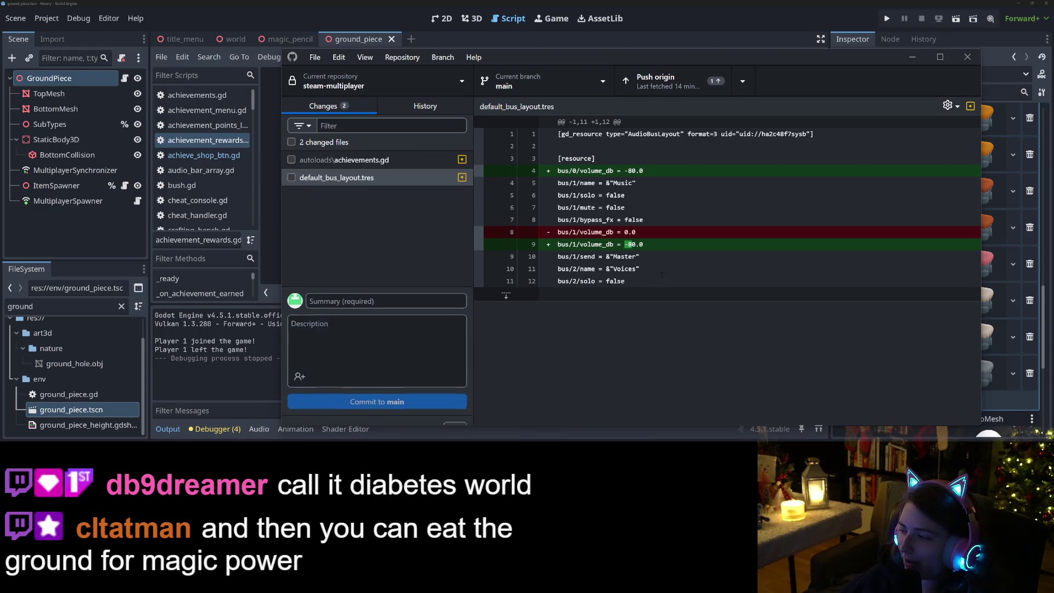
left_click(659, 81)
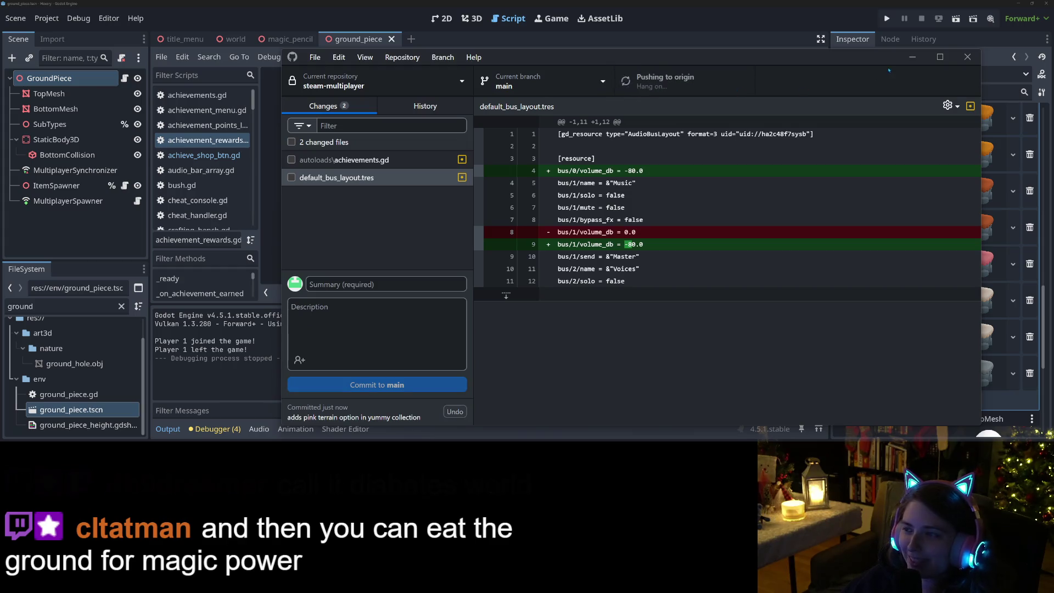
key("alt+Tab")
scroll(905, 346, "up", 10)
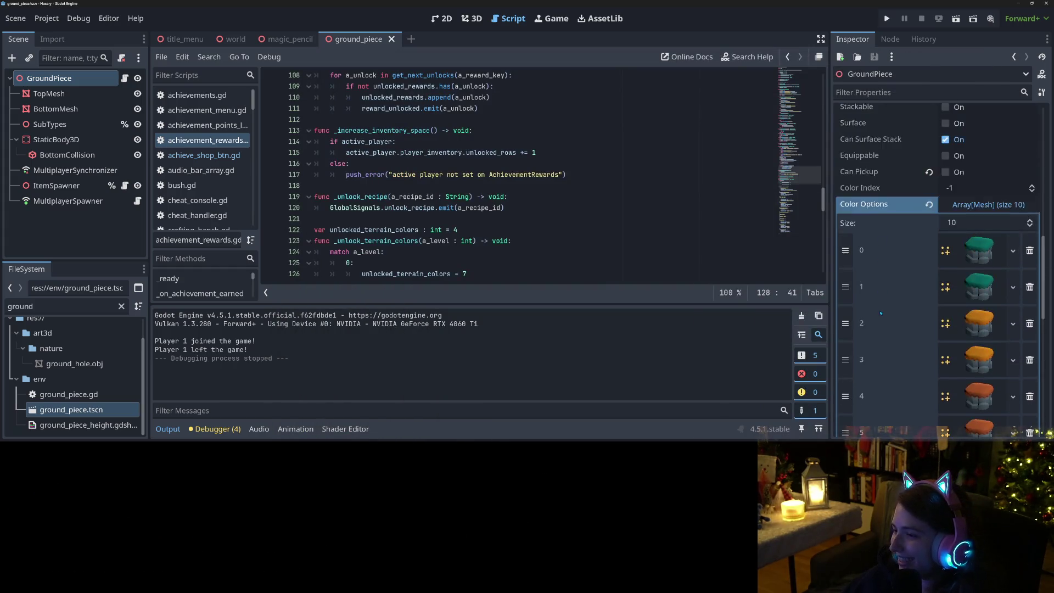
Step: Switch from the Godot editor to the Hexery Trello board in Firefox
scroll(905, 346, "down", 3)
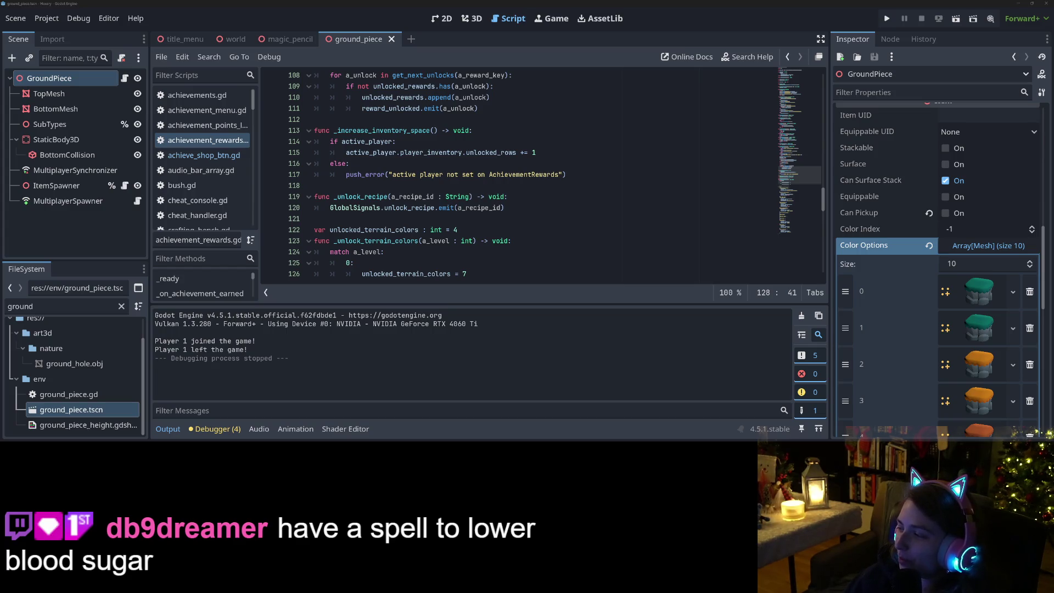
key("alt+Tab")
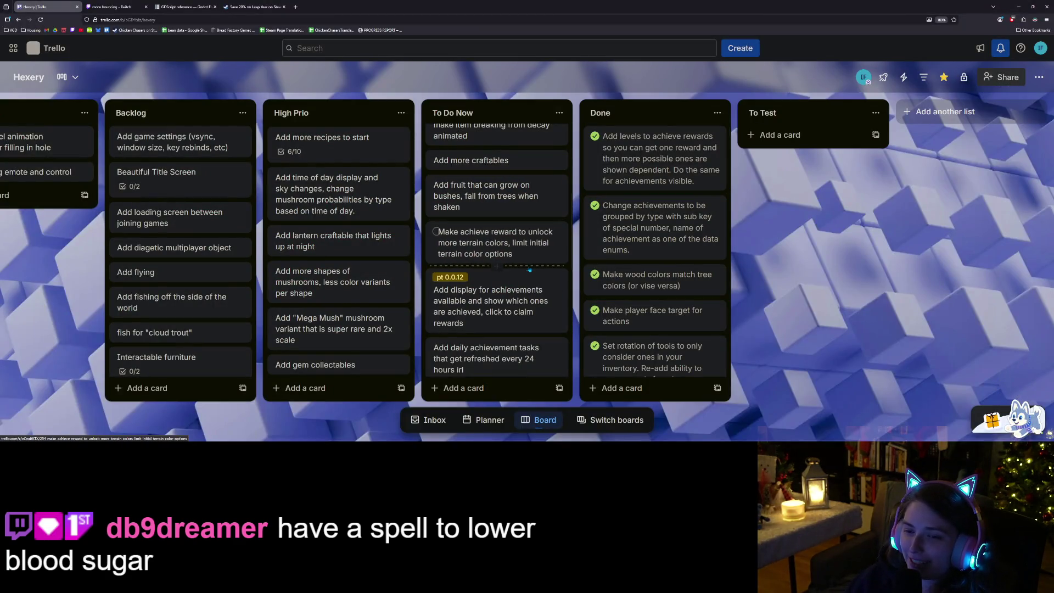
Step: Drag the 'Make achieve reward to unlock more terrain colors' card to the top of Done
left_click_drag(547, 239, 612, 177)
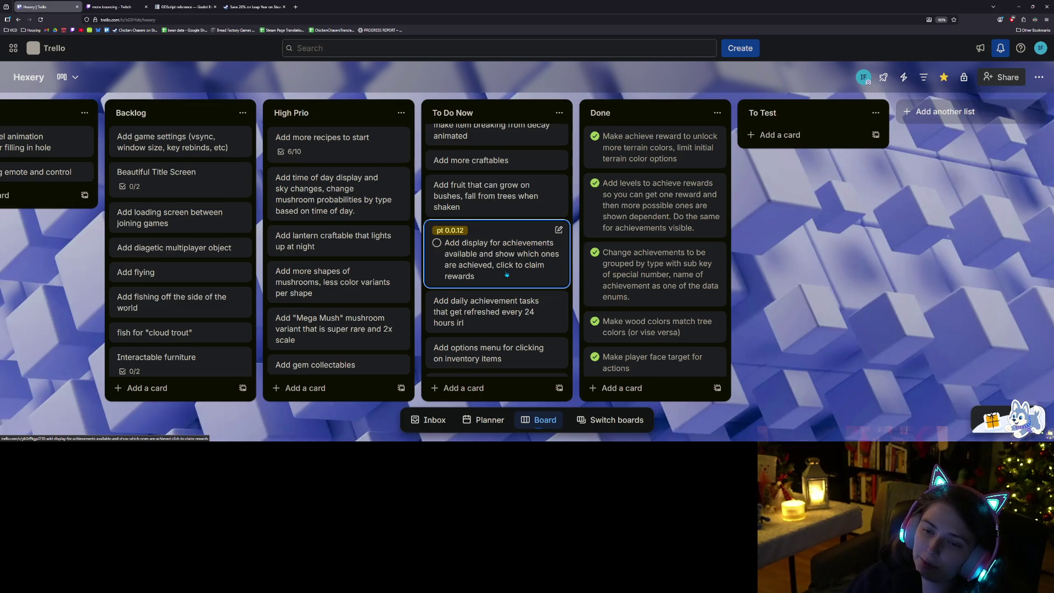
scroll(506, 274, "down", 3)
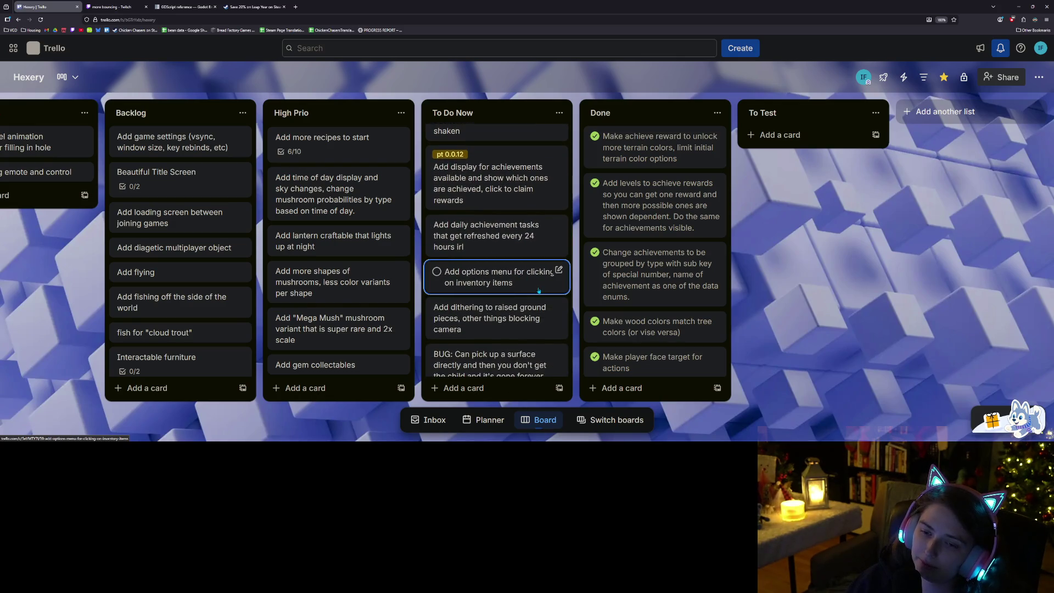
scroll(538, 288, "up", 2)
scroll(504, 272, "up", 2)
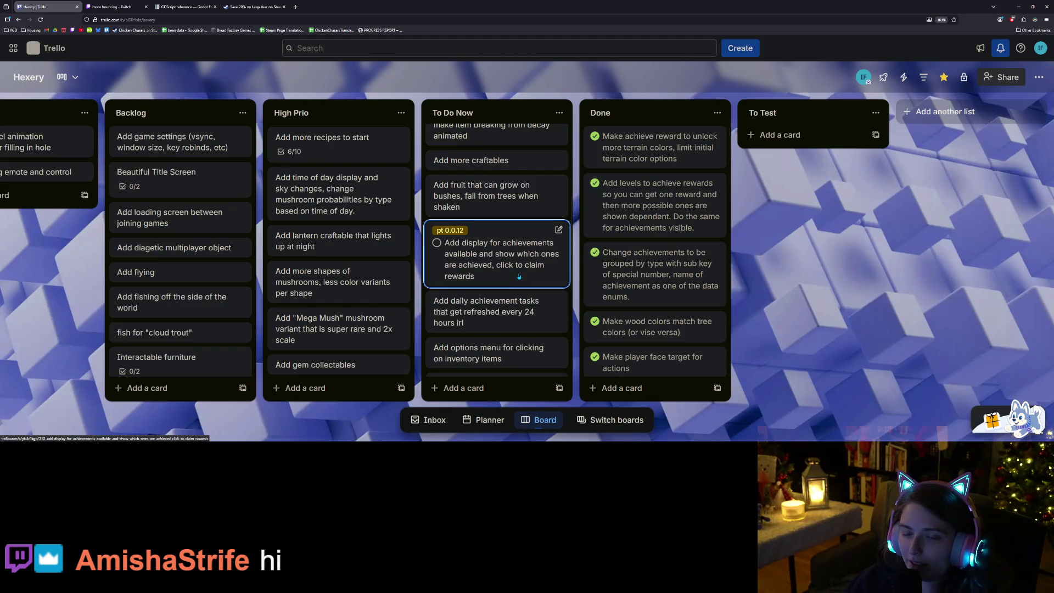
scroll(516, 269, "up", 3)
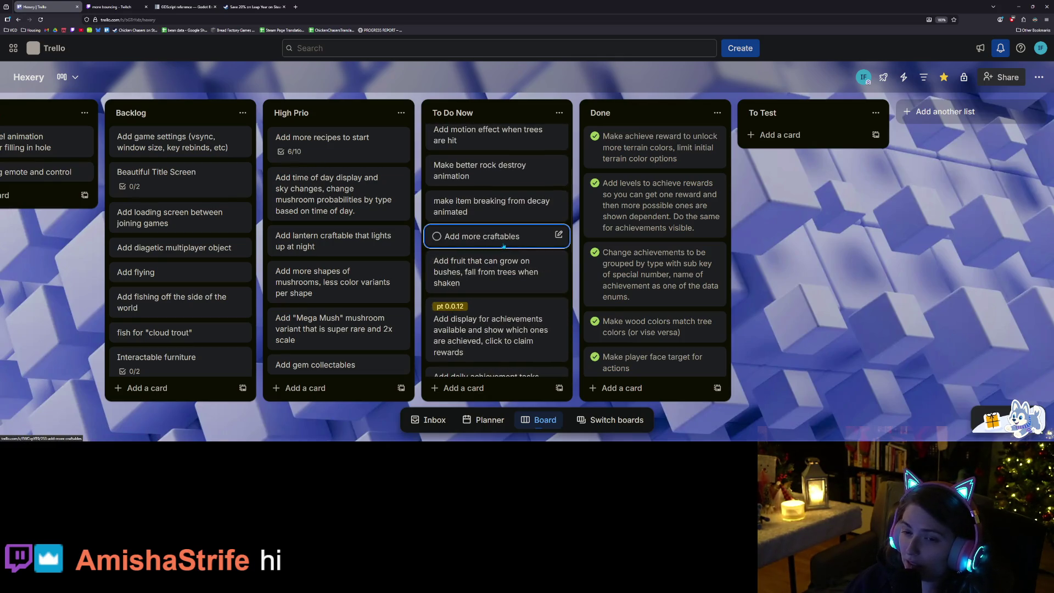
scroll(503, 246, "down", 1)
scroll(504, 246, "down", 1)
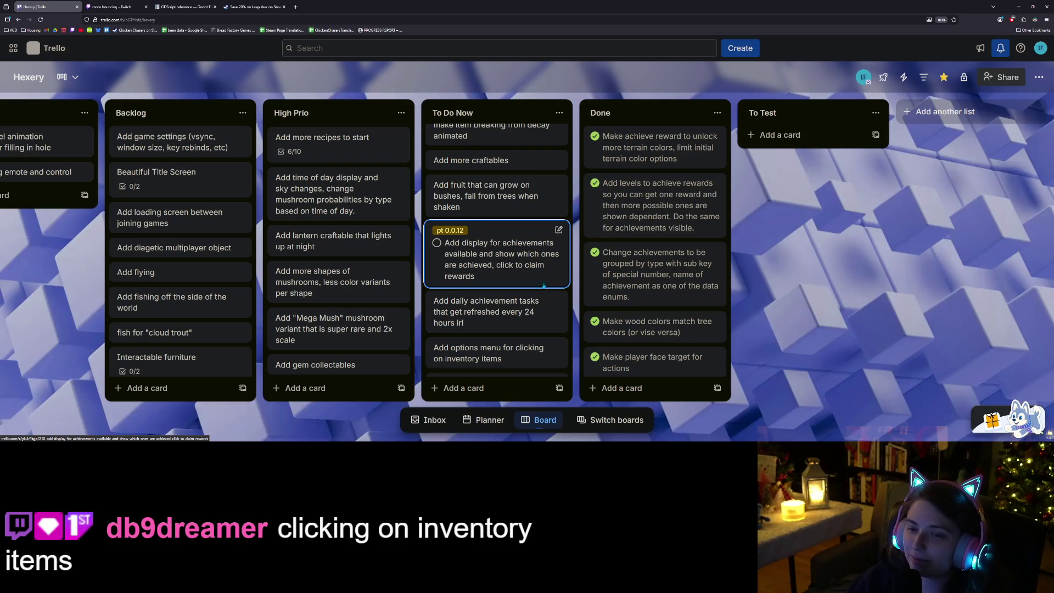
scroll(516, 316, "down", 1)
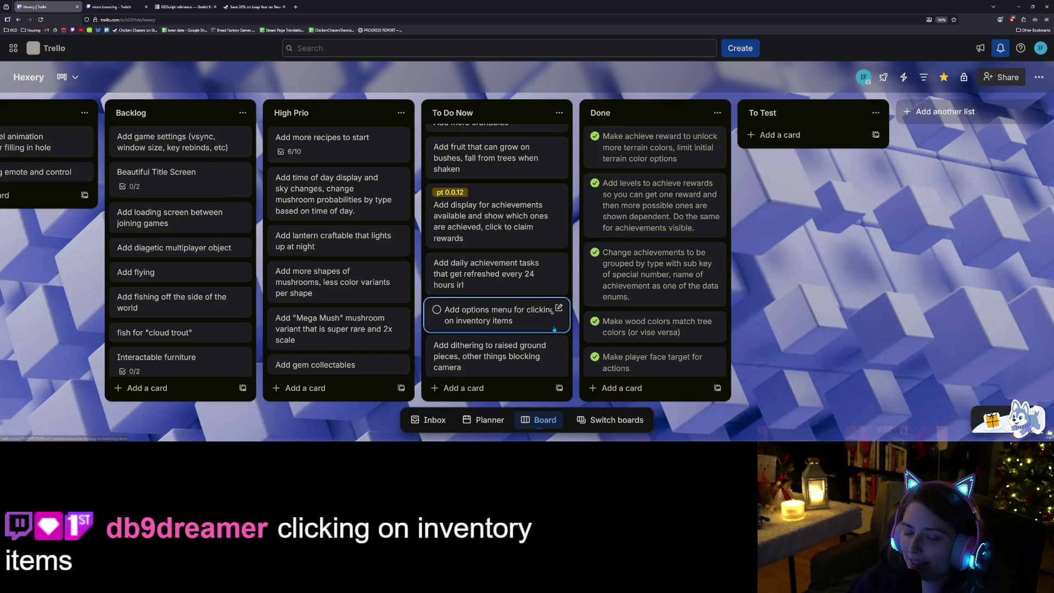
scroll(543, 325, "down", 2)
scroll(555, 329, "down", 3)
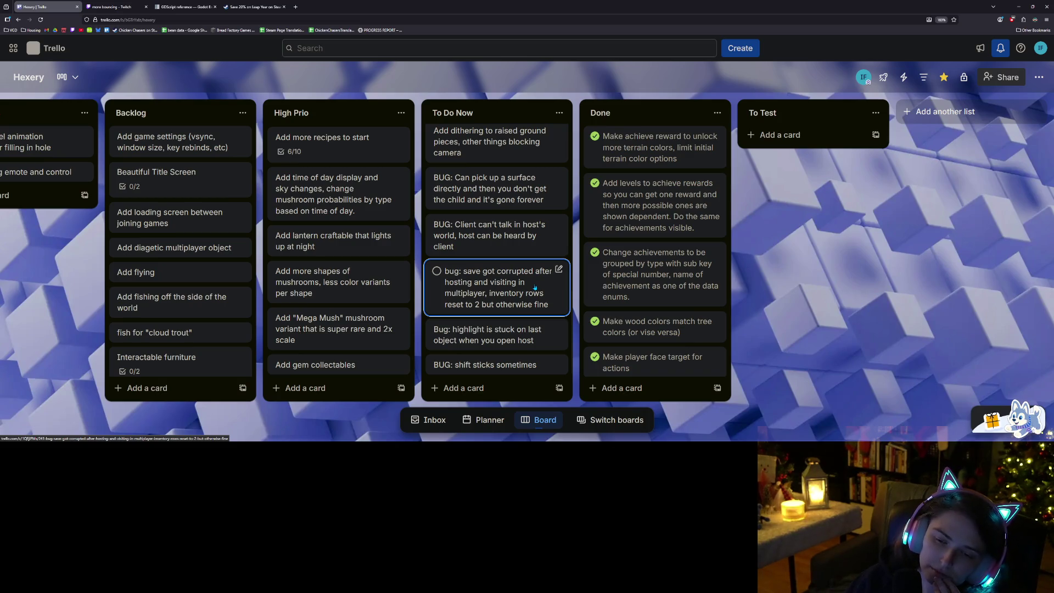
scroll(527, 310, "up", 2)
scroll(527, 310, "up", 5)
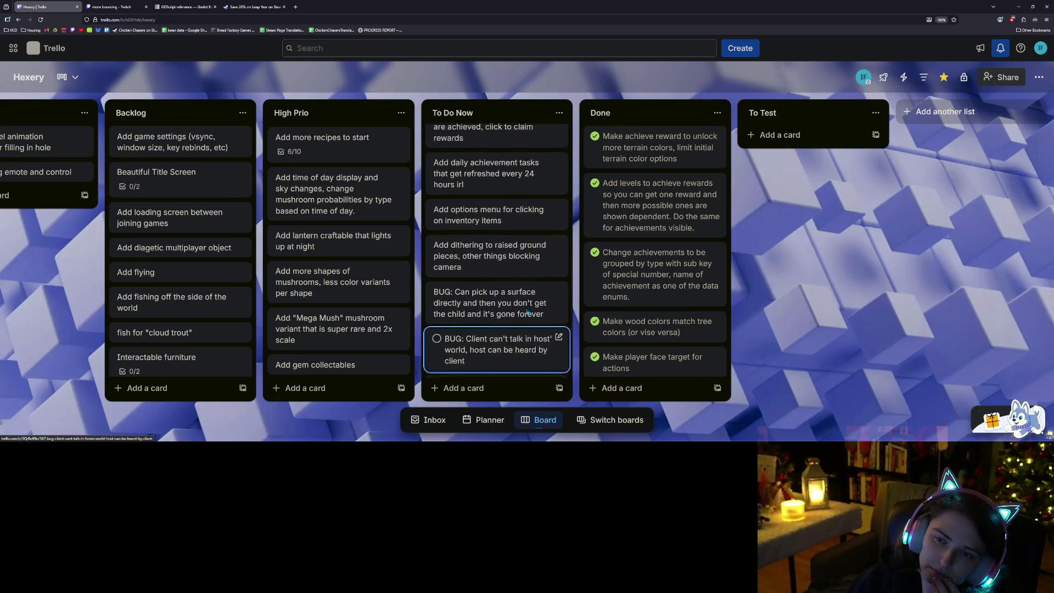
scroll(528, 313, "up", 3)
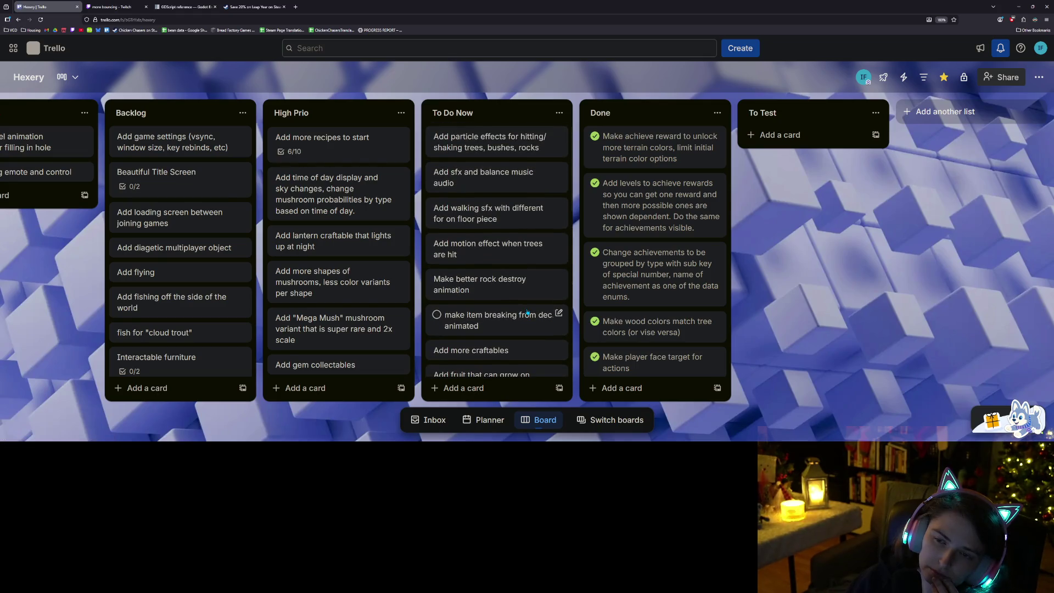
scroll(527, 312, "down", 3)
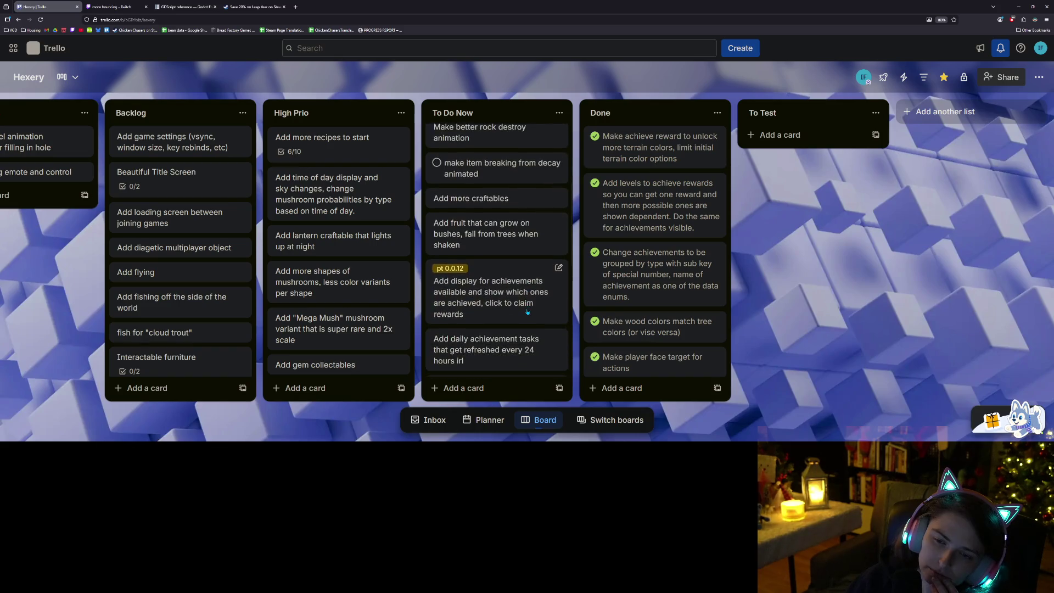
scroll(527, 312, "down", 1)
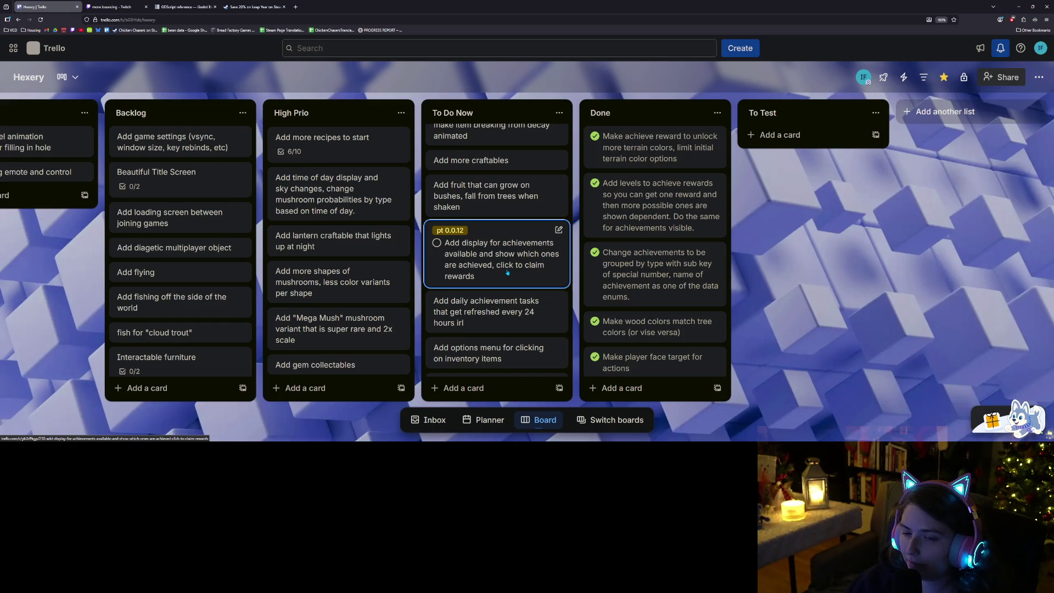
scroll(507, 272, "down", 1)
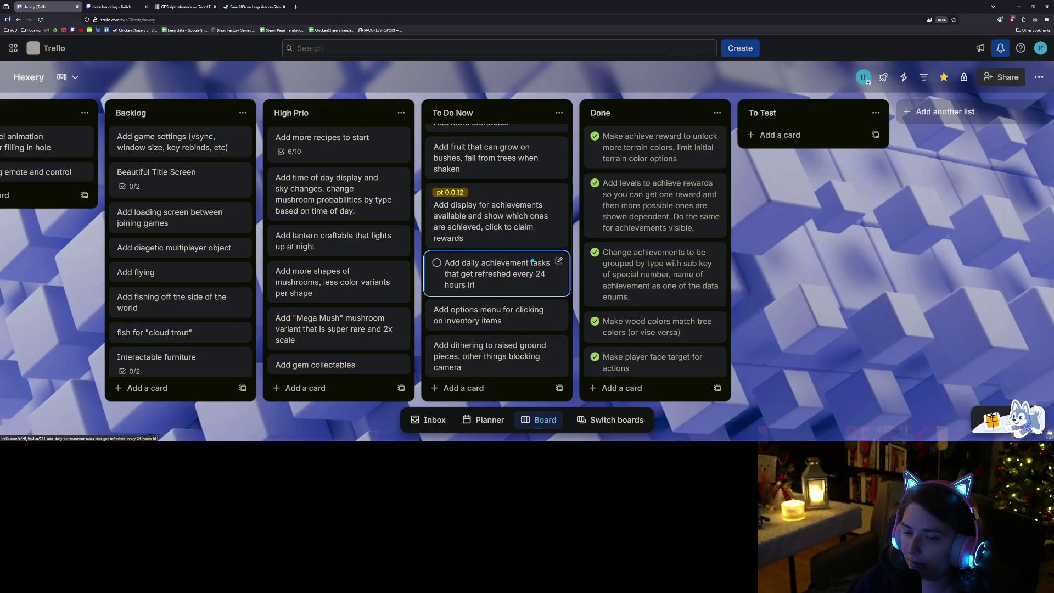
scroll(528, 231, "up", 1)
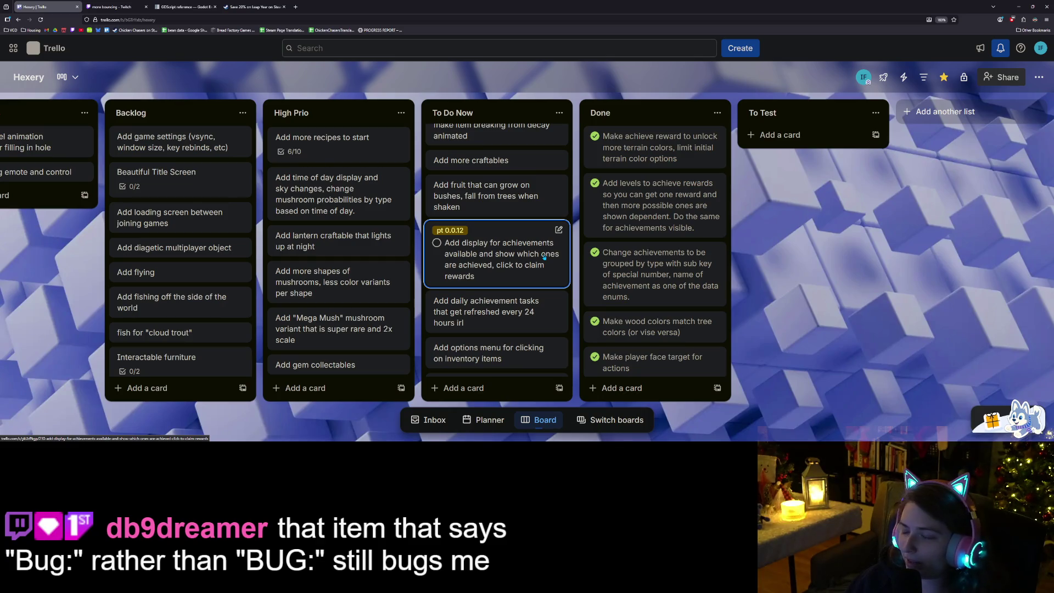
scroll(511, 267, "down", 5)
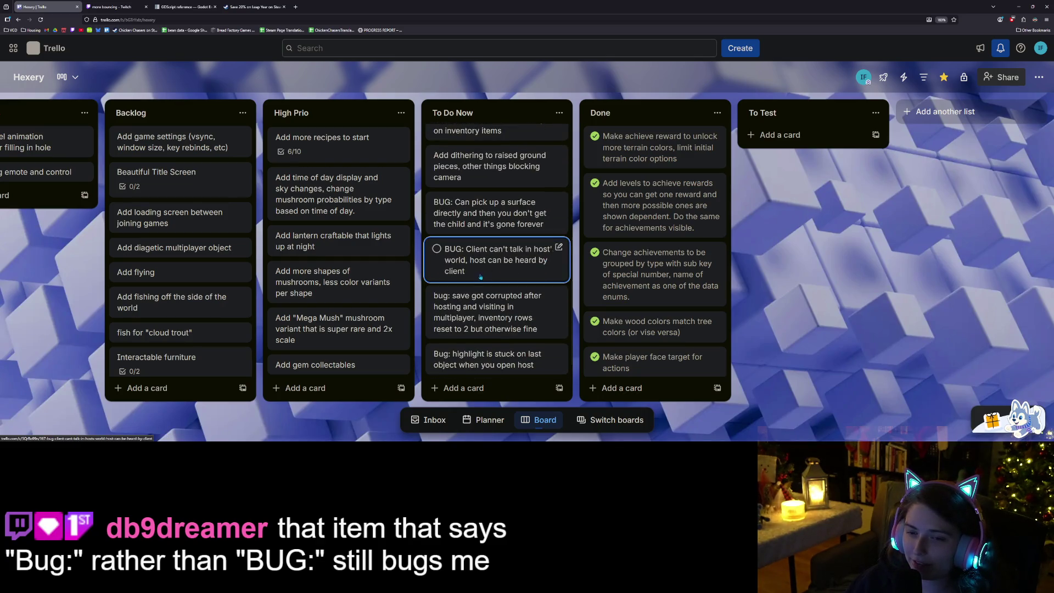
scroll(475, 279, "down", 1)
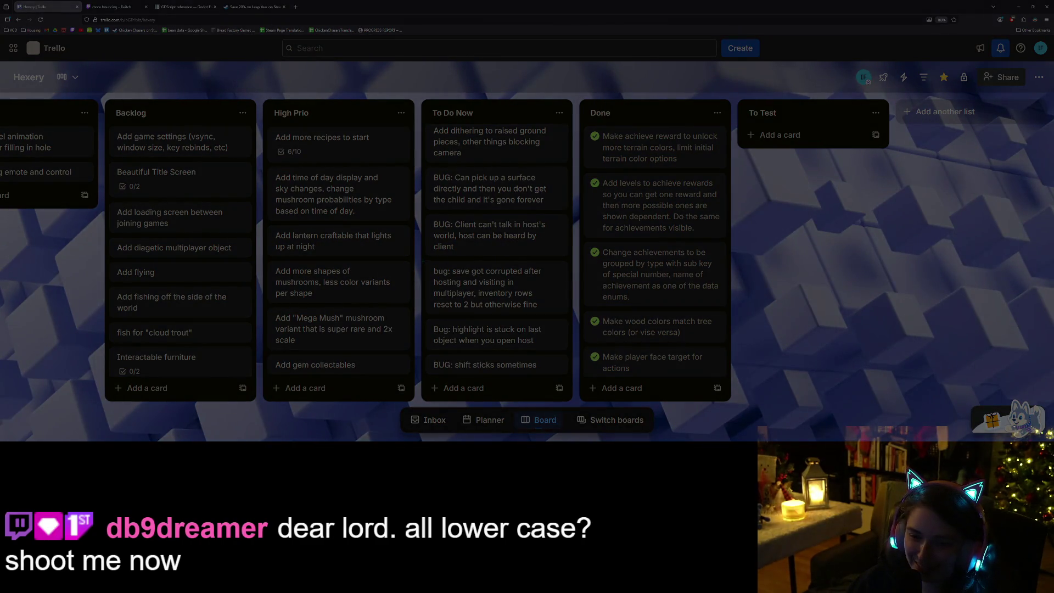
Step: Snip an image of part of the To Do Now list
mouse_move(423, 260)
left_mouse_down()
mouse_move(446, 300)
mouse_move(458, 377)
mouse_move(471, 380)
left_mouse_up()
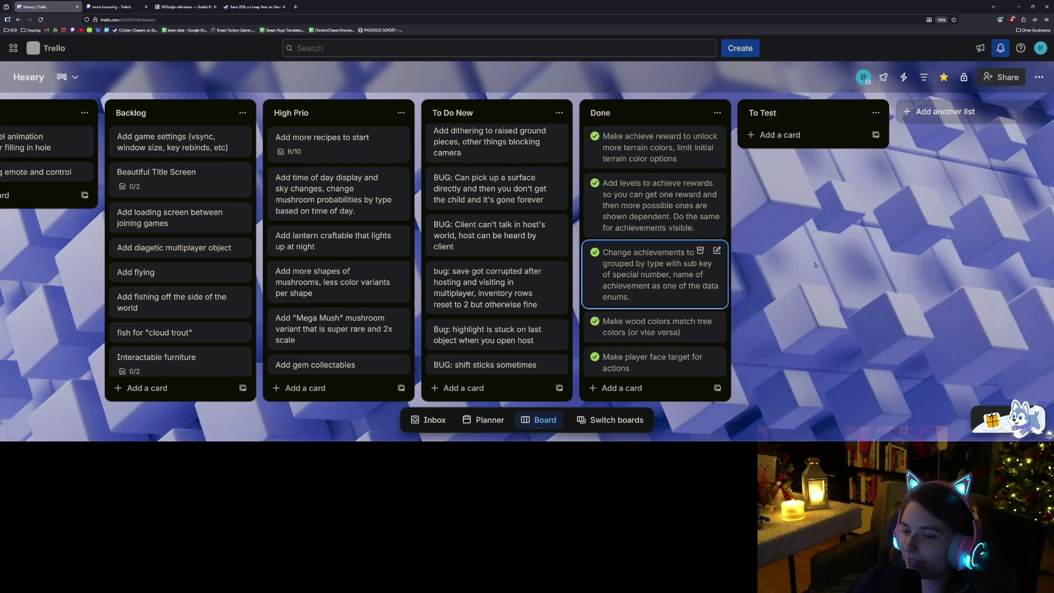
scroll(486, 342, "up", 4)
scroll(487, 342, "up", 5)
scroll(486, 341, "down", 2)
scroll(486, 342, "down", 2)
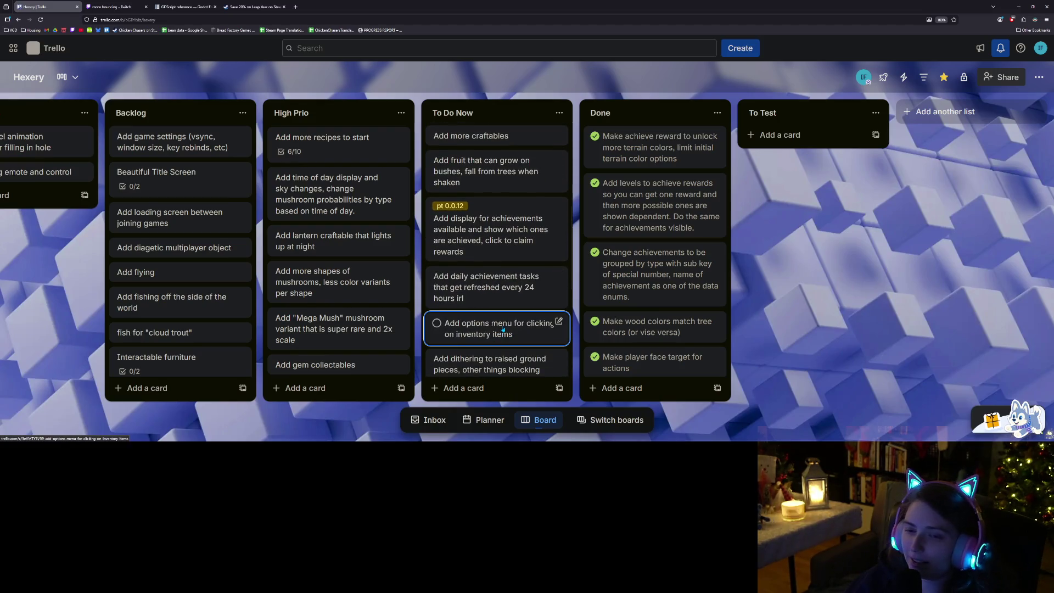
Step: Minimize the browser so the Godot editor with achievement_rewards.gd shows again
scroll(503, 329, "up", 1)
scroll(525, 297, "down", 1)
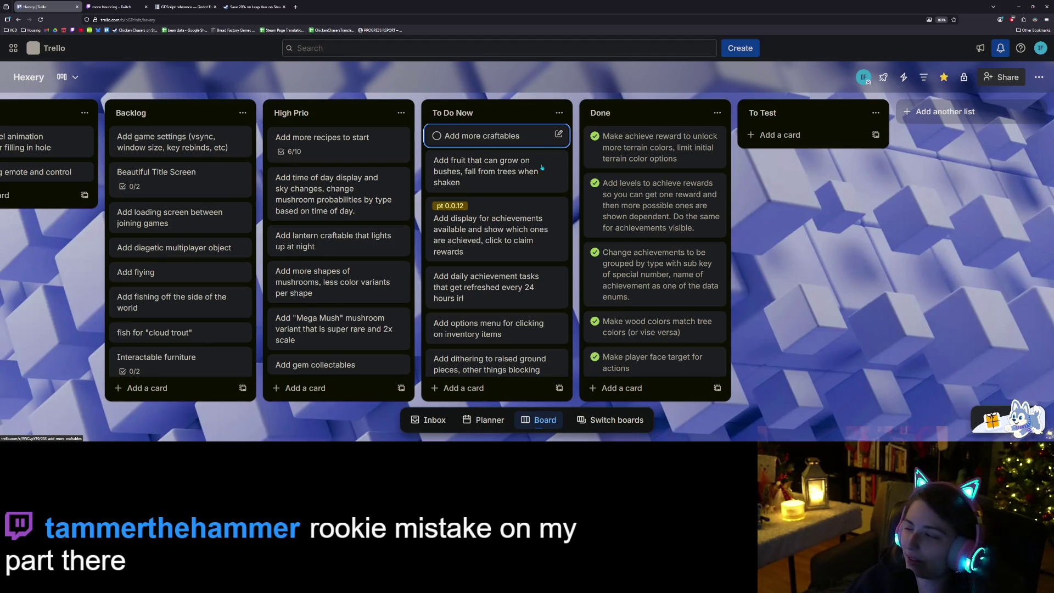
left_click(1020, 7)
left_click(1020, 3)
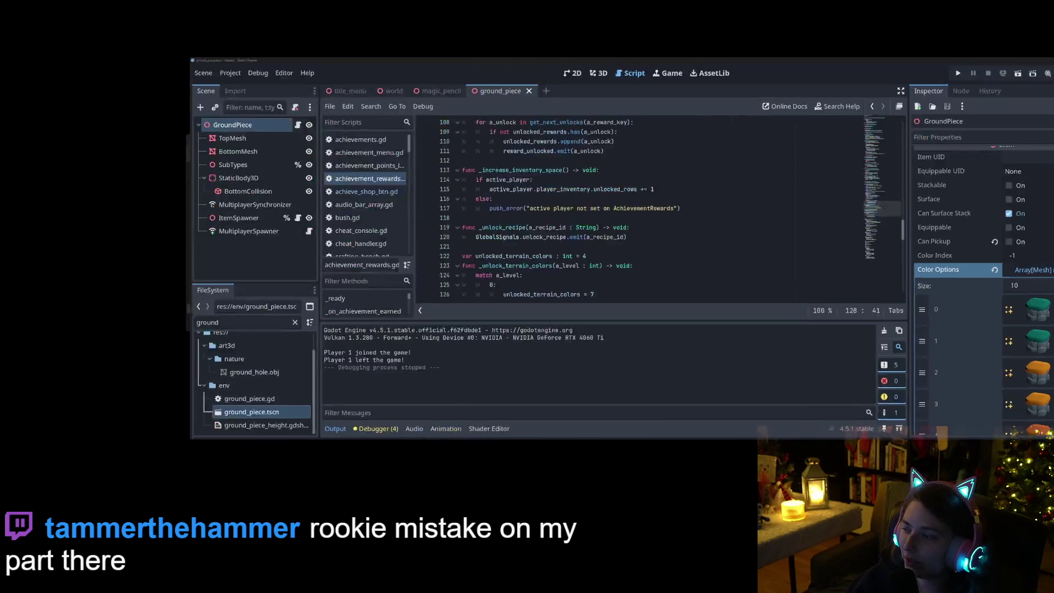